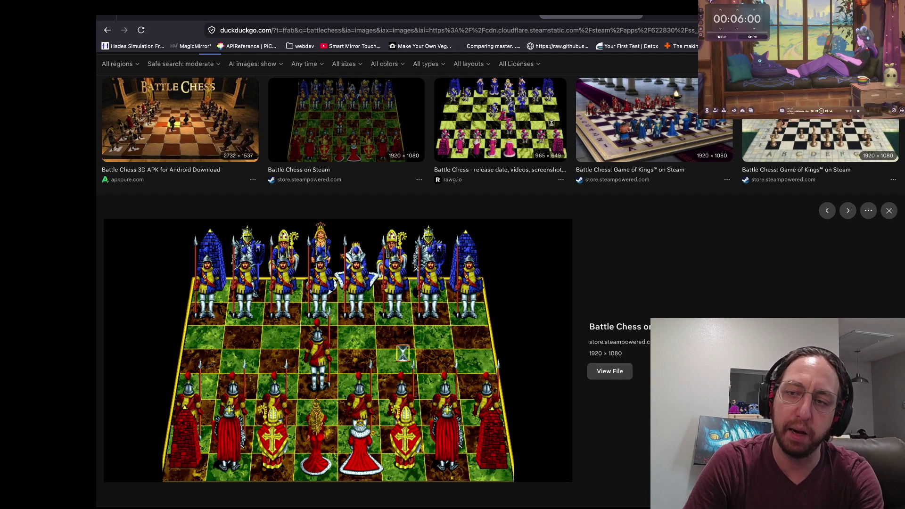
- Switch the battlechess search to Videos and open 'Battle Chess - King vs. Rook - Fight - PC'
{"action": "scroll", "coordinate": [504, 293], "scroll_direction": "up", "scroll_amount": 3}
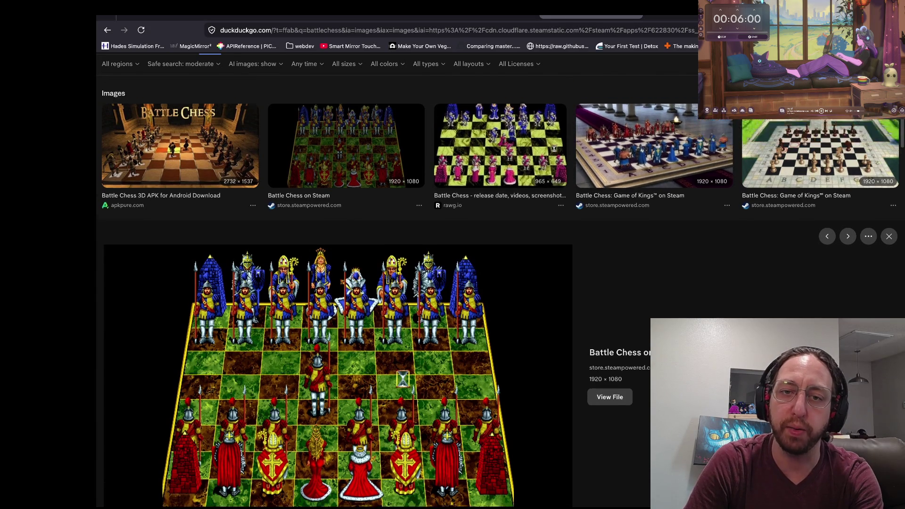
{"action": "scroll", "coordinate": [330, 283], "scroll_direction": "up", "scroll_amount": 2}
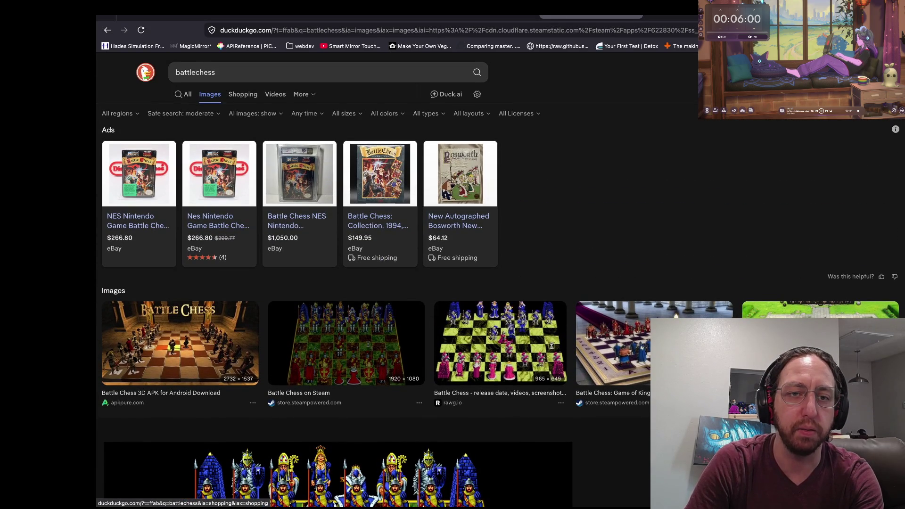
{"action": "left_click", "coordinate": [275, 94]}
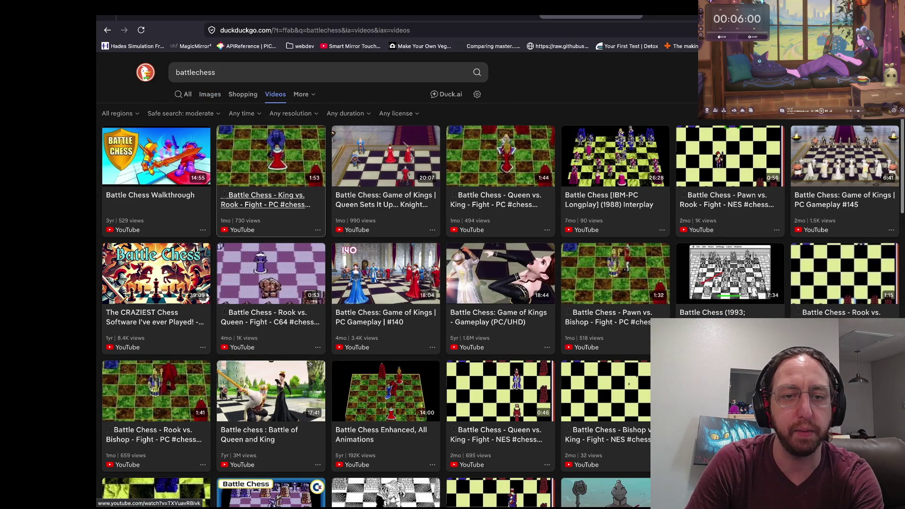
{"action": "left_click", "coordinate": [265, 200]}
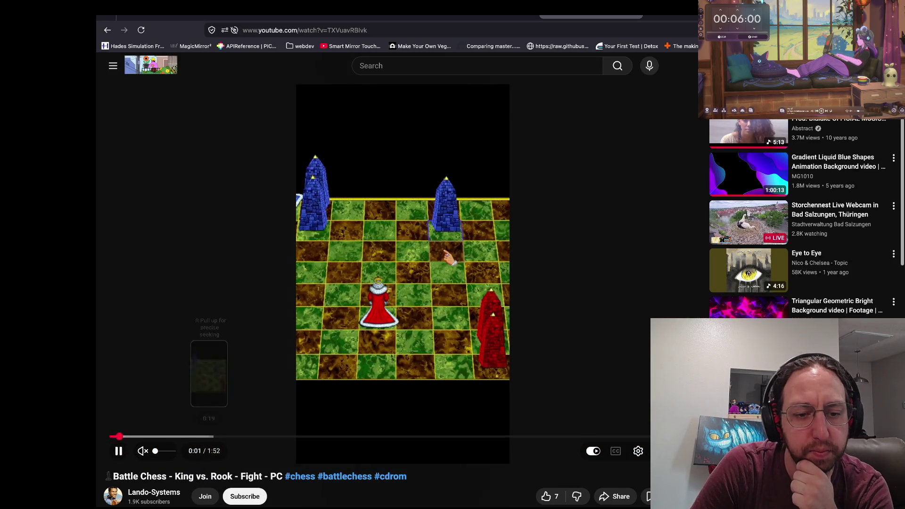
- Skip the King vs. Rook video ahead to about 0:30 and let it play to 1:28
{"action": "left_click", "coordinate": [213, 437]}
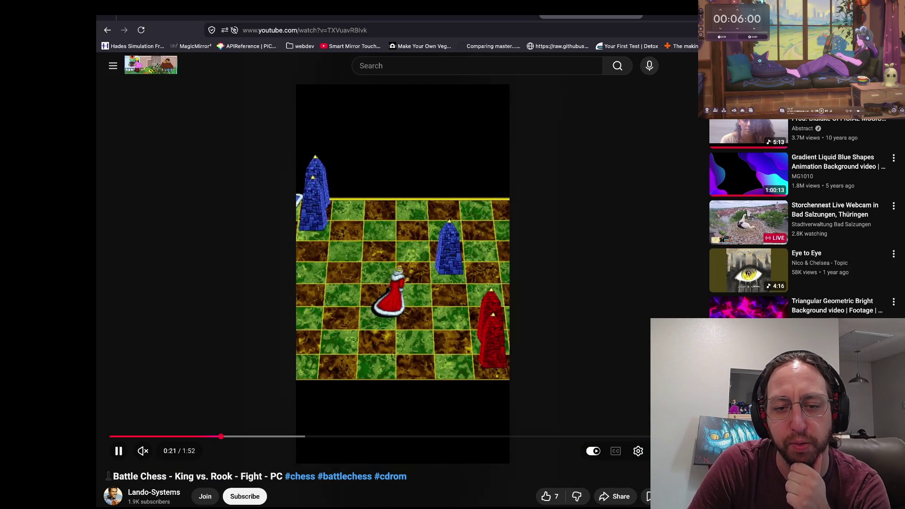
{"action": "left_click", "coordinate": [269, 436]}
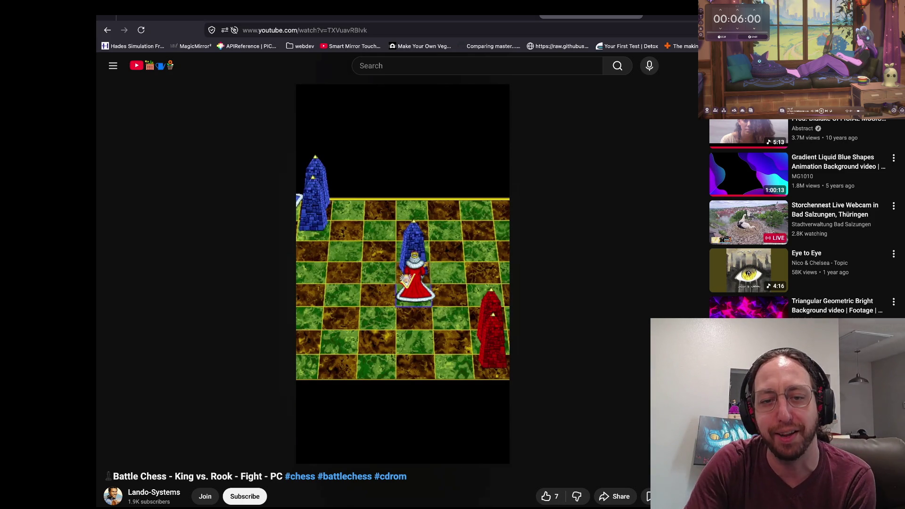
{"action": "mouse_move", "coordinate": [492, 341]}
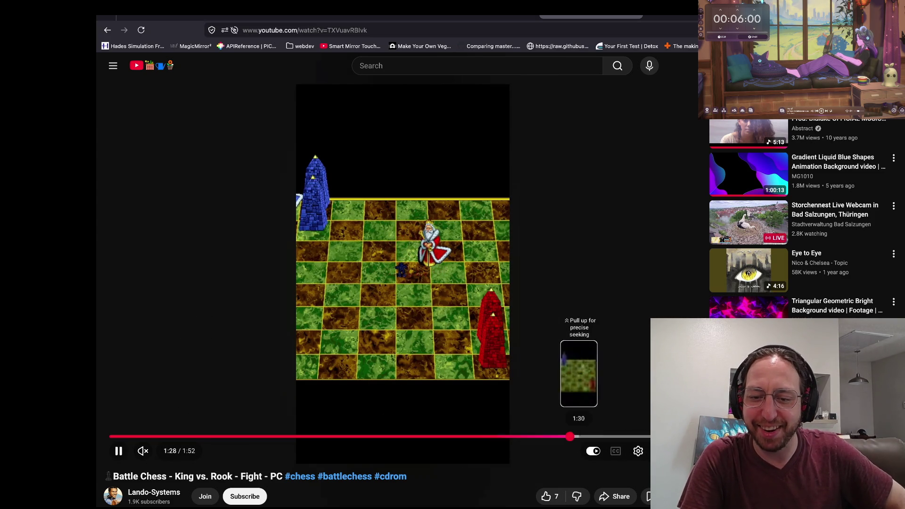
- Rewind the fight a few seconds to rewatch its ending, then go back to the DuckDuckGo results
{"action": "left_click_drag", "start_coordinate": [548, 437], "coordinate": [538, 436]}
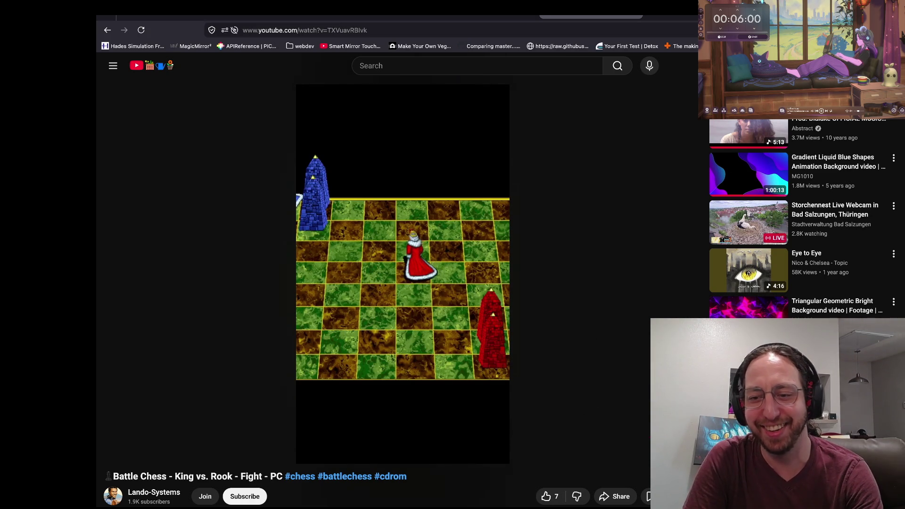
{"action": "scroll", "coordinate": [493, 431], "scroll_direction": "left", "scroll_amount": 5}
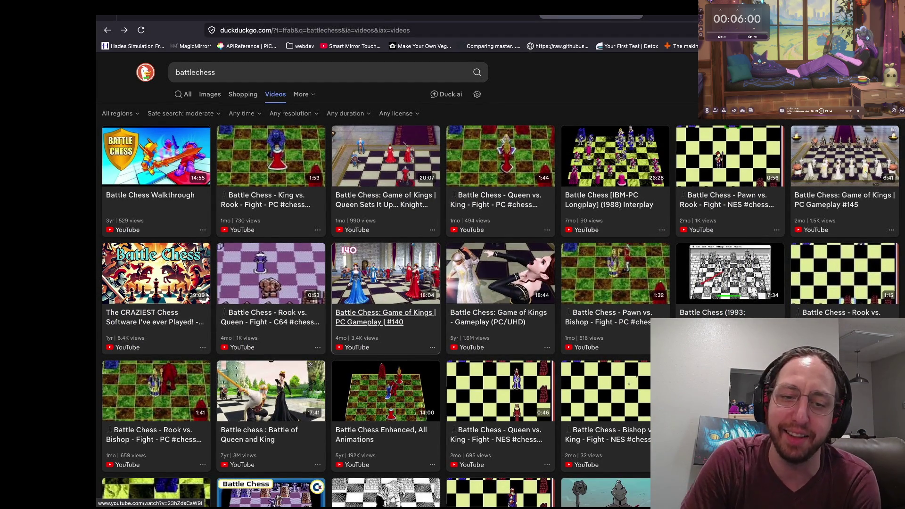
- Show the All web results for battlechess and scroll through the Wikipedia summary and DOS Zone links
{"action": "scroll", "coordinate": [271, 335], "scroll_direction": "down", "scroll_amount": 3}
{"action": "scroll", "coordinate": [272, 335], "scroll_direction": "up", "scroll_amount": 3}
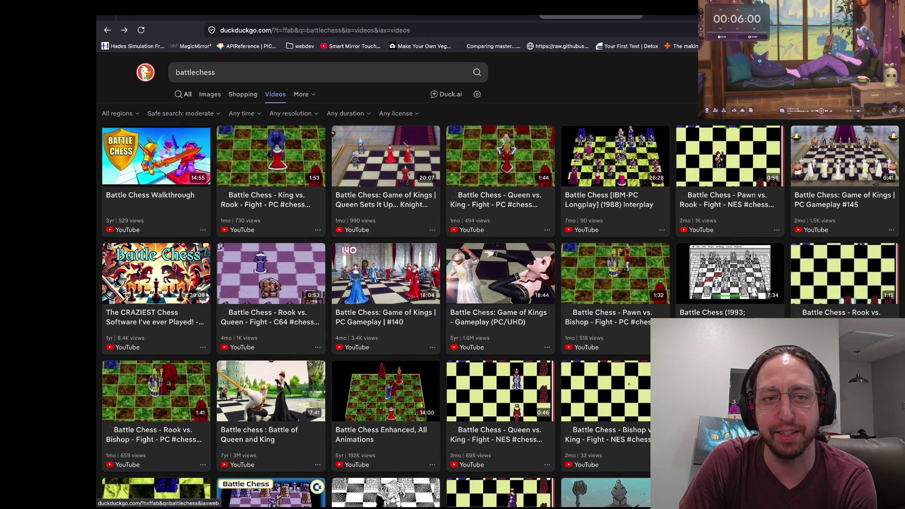
{"action": "left_click", "coordinate": [185, 94]}
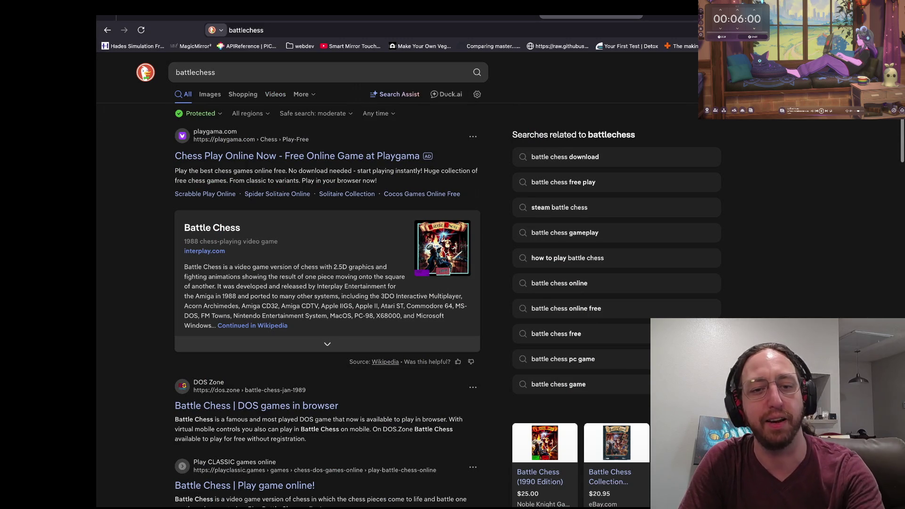
{"action": "scroll", "coordinate": [283, 347], "scroll_direction": "down", "scroll_amount": 2}
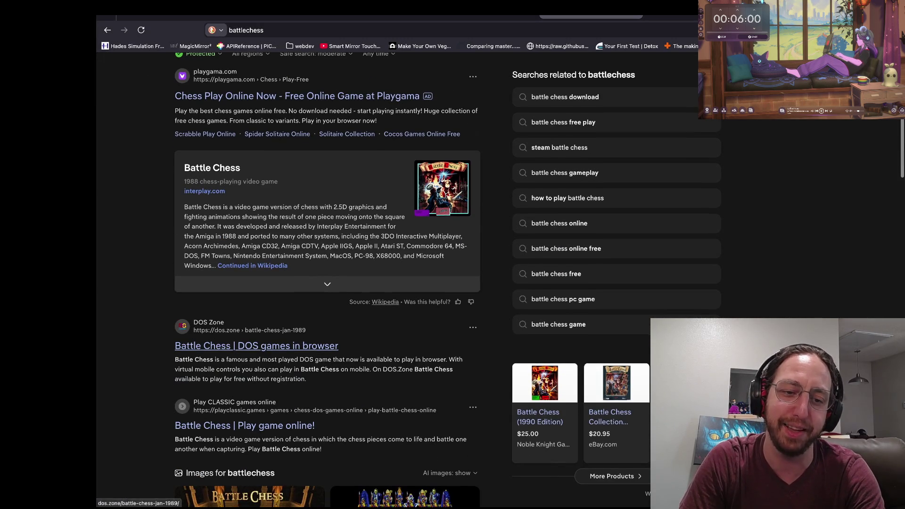
{"action": "scroll", "coordinate": [283, 346], "scroll_direction": "down", "scroll_amount": 1}
{"action": "scroll", "coordinate": [255, 325], "scroll_direction": "up", "scroll_amount": 3}
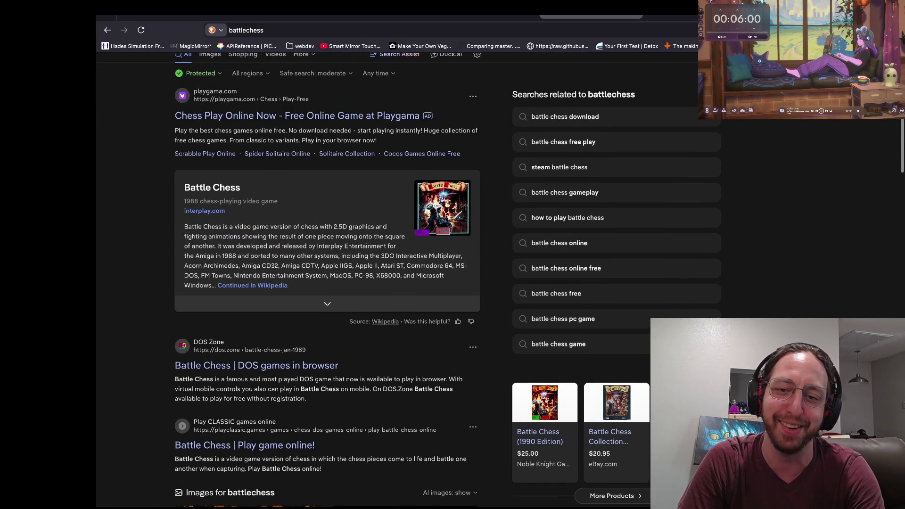
{"action": "left_click", "coordinate": [252, 325]}
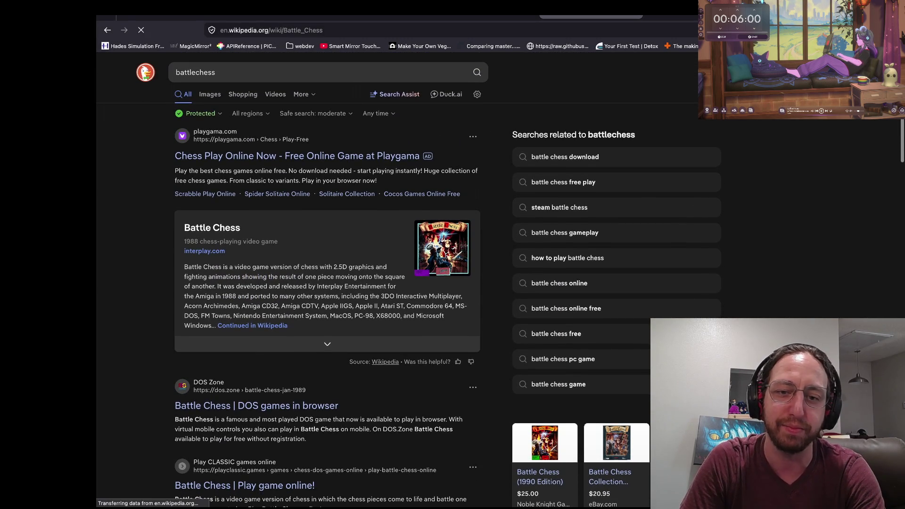
{"action": "scroll", "coordinate": [255, 325], "scroll_direction": "down", "scroll_amount": 1}
{"action": "scroll", "coordinate": [448, 283], "scroll_direction": "down", "scroll_amount": 1}
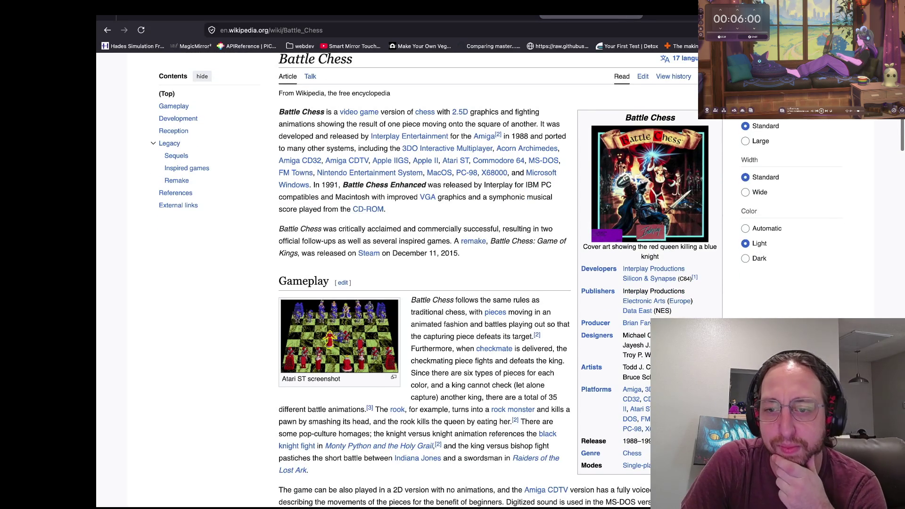
{"action": "scroll", "coordinate": [448, 283], "scroll_direction": "up", "scroll_amount": 2}
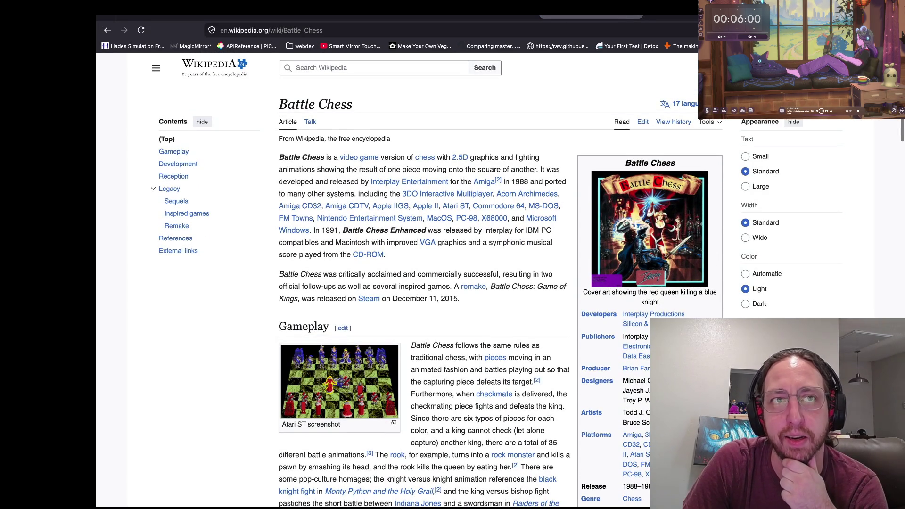
{"action": "scroll", "coordinate": [448, 283], "scroll_direction": "down", "scroll_amount": 2}
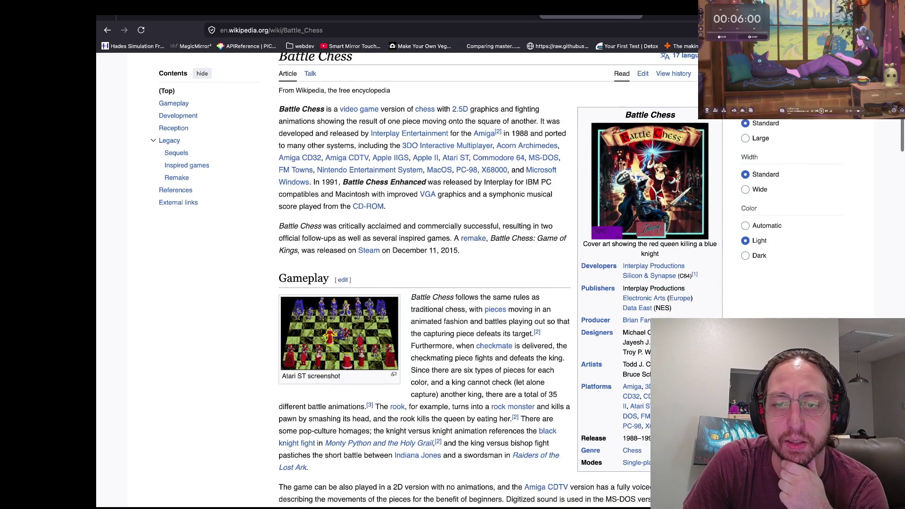
{"action": "scroll", "coordinate": [449, 283], "scroll_direction": "up", "scroll_amount": 2}
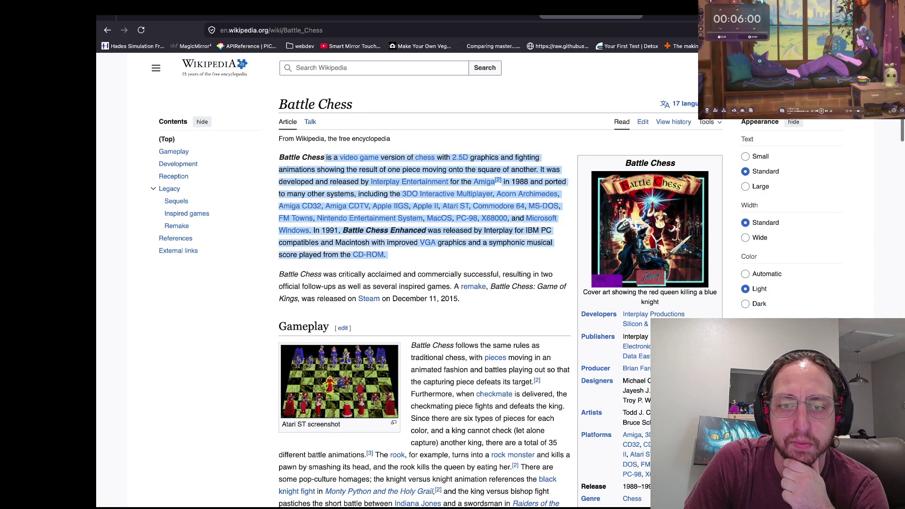
{"action": "scroll", "coordinate": [448, 283], "scroll_direction": "down", "scroll_amount": 1}
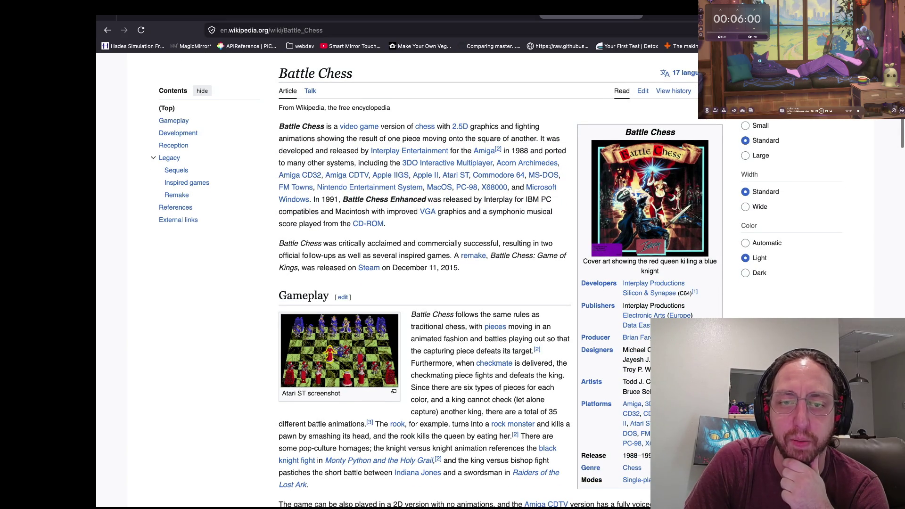
{"action": "scroll", "coordinate": [448, 283], "scroll_direction": "up", "scroll_amount": 1}
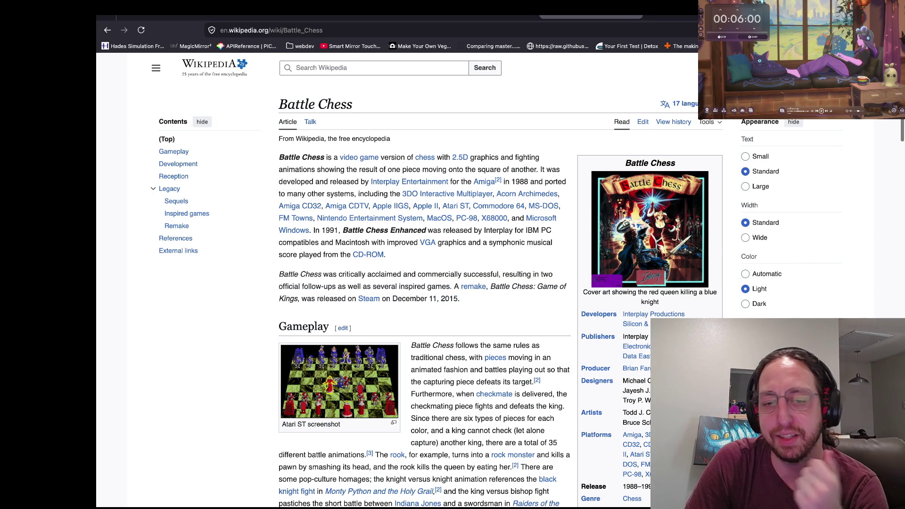
{"action": "scroll", "coordinate": [448, 282], "scroll_direction": "down", "scroll_amount": 1}
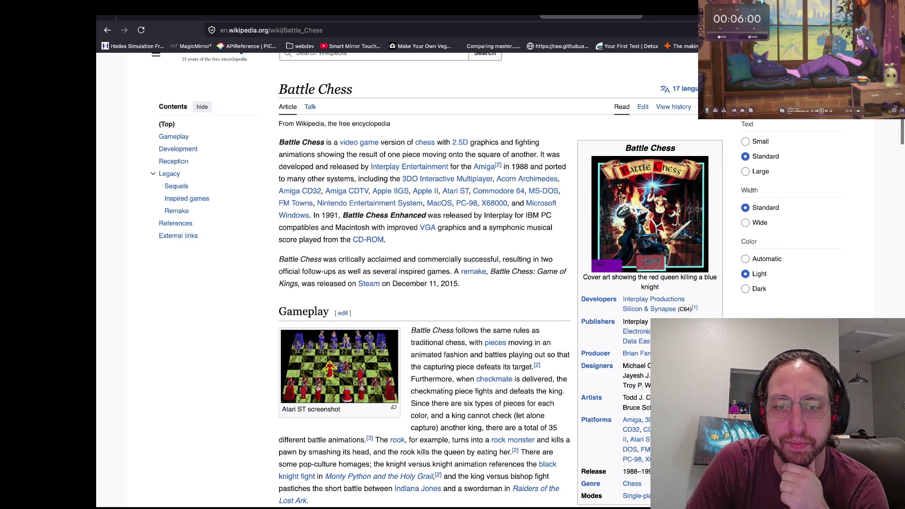
{"action": "scroll", "coordinate": [448, 283], "scroll_direction": "up", "scroll_amount": 1}
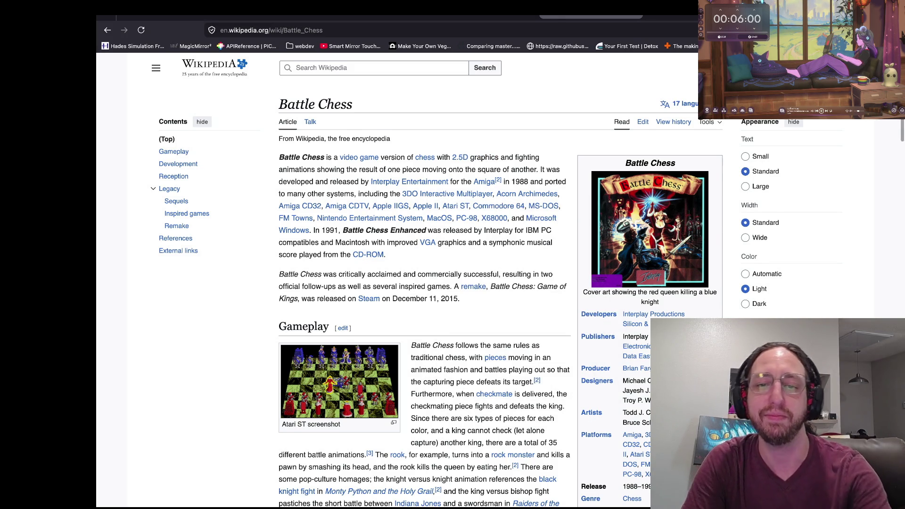
{"action": "scroll", "coordinate": [424, 283], "scroll_direction": "down", "scroll_amount": 1}
{"action": "scroll", "coordinate": [424, 283], "scroll_direction": "up", "scroll_amount": 1}
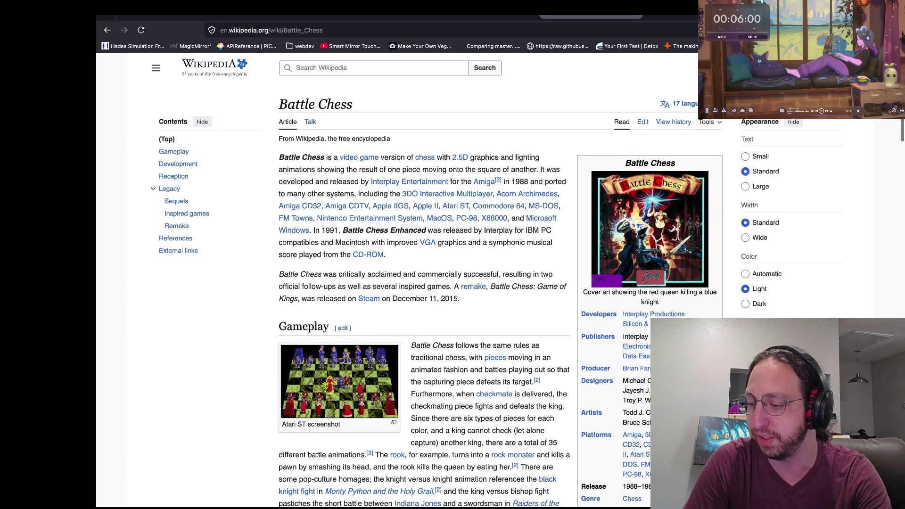
{"action": "scroll", "coordinate": [424, 283], "scroll_direction": "down", "scroll_amount": 2}
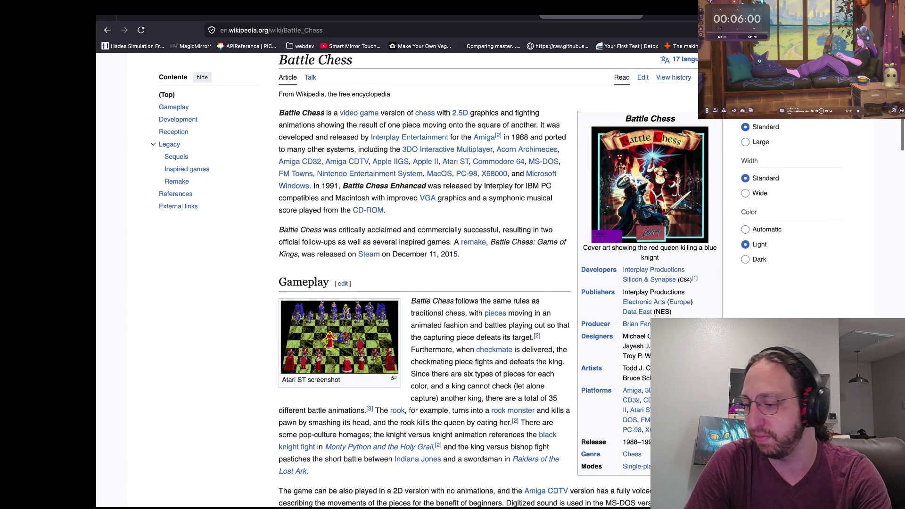
{"action": "scroll", "coordinate": [470, 280], "scroll_direction": "up", "scroll_amount": 1}
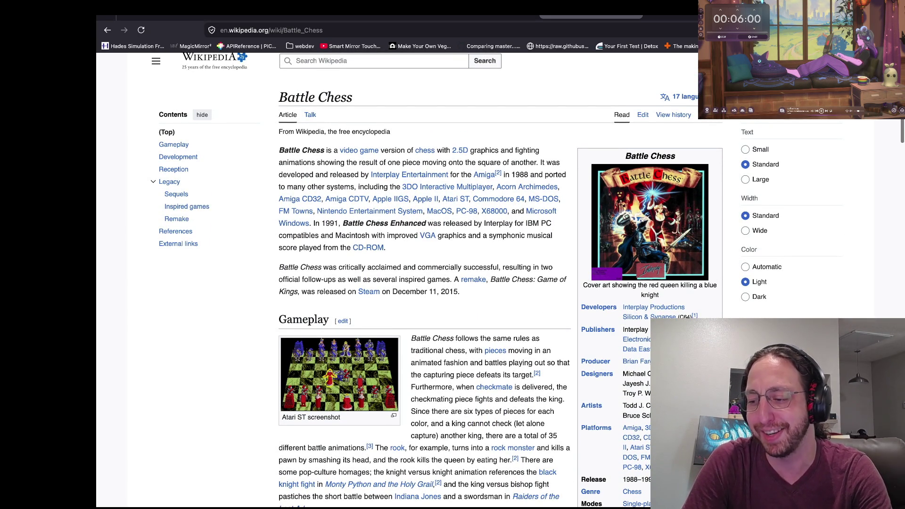
{"action": "scroll", "coordinate": [470, 281], "scroll_direction": "down", "scroll_amount": 1}
{"action": "scroll", "coordinate": [470, 283], "scroll_direction": "down", "scroll_amount": 2}
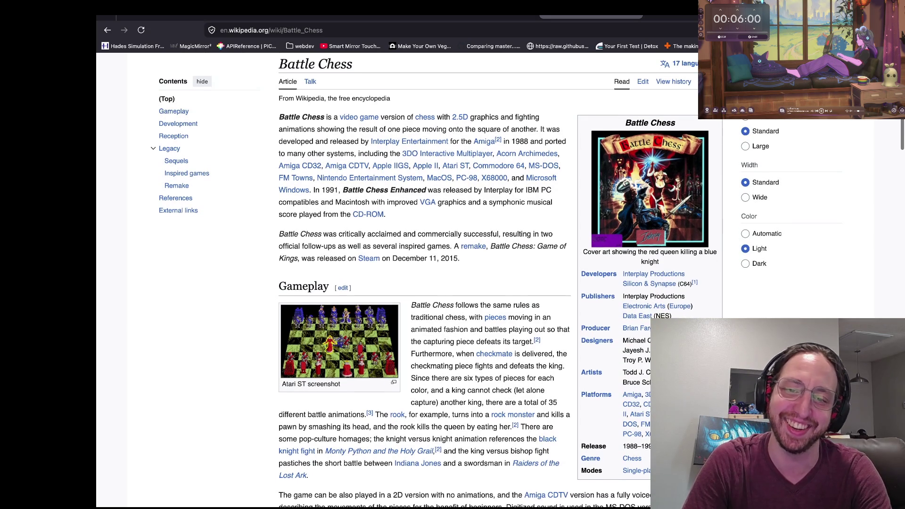
{"action": "left_click_drag", "start_coordinate": [460, 232], "coordinate": [410, 231]}
{"action": "left_click", "coordinate": [410, 231]}
{"action": "scroll", "coordinate": [398, 86], "scroll_direction": "down", "scroll_amount": 6}
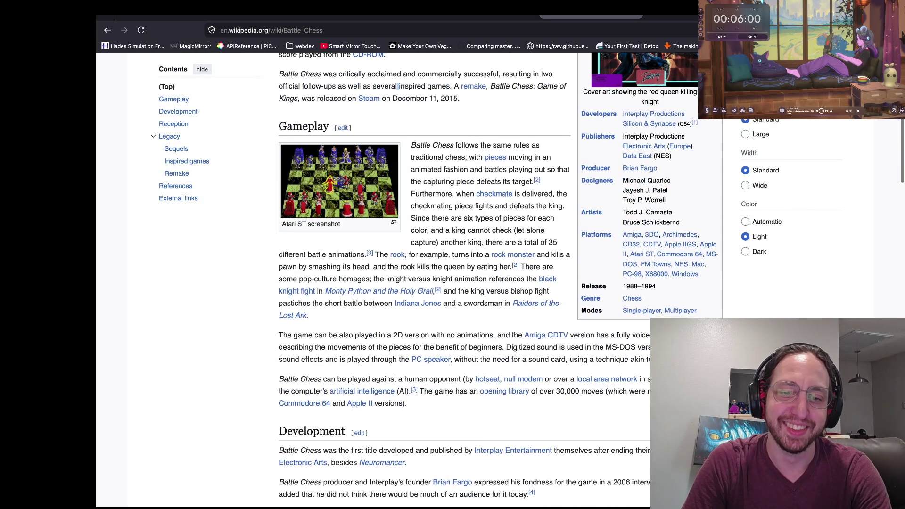
{"action": "scroll", "coordinate": [399, 86], "scroll_direction": "down", "scroll_amount": 10}
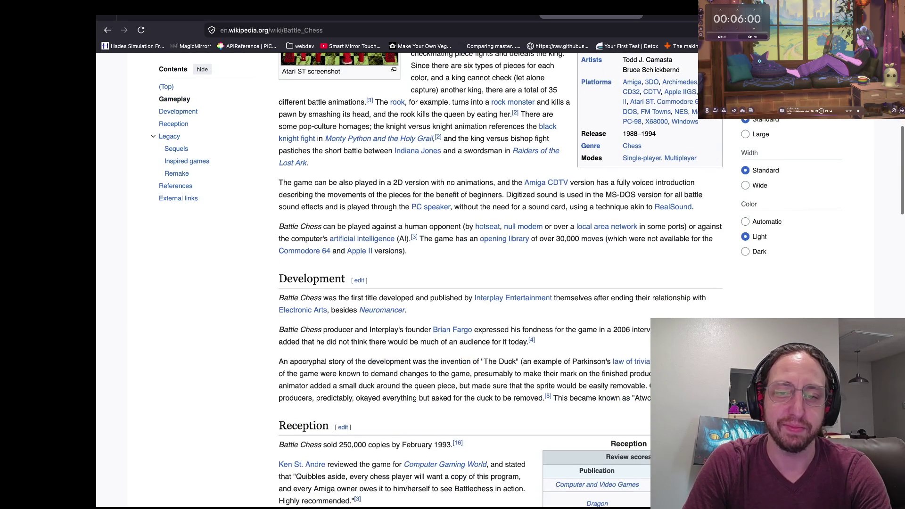
{"action": "scroll", "coordinate": [500, 283], "scroll_direction": "down", "scroll_amount": 7}
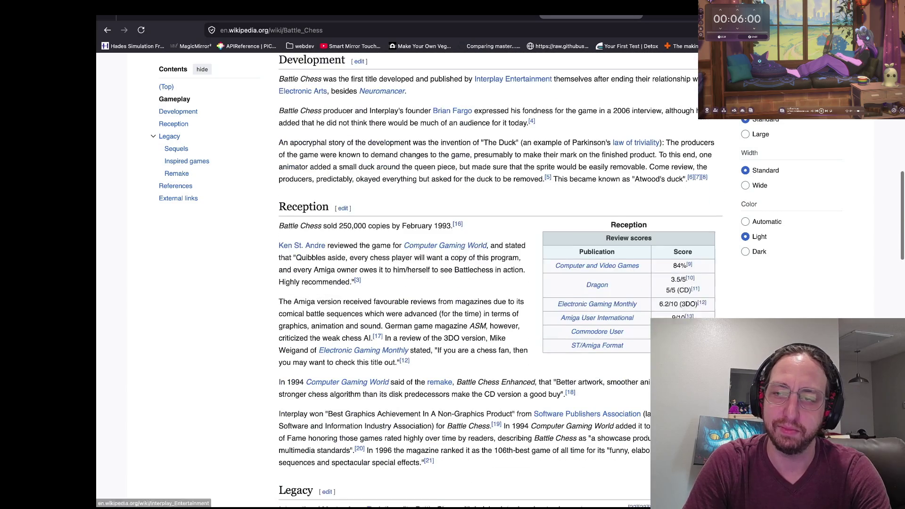
{"action": "scroll", "coordinate": [500, 283], "scroll_direction": "up", "scroll_amount": 2}
{"action": "scroll", "coordinate": [500, 283], "scroll_direction": "down", "scroll_amount": 2}
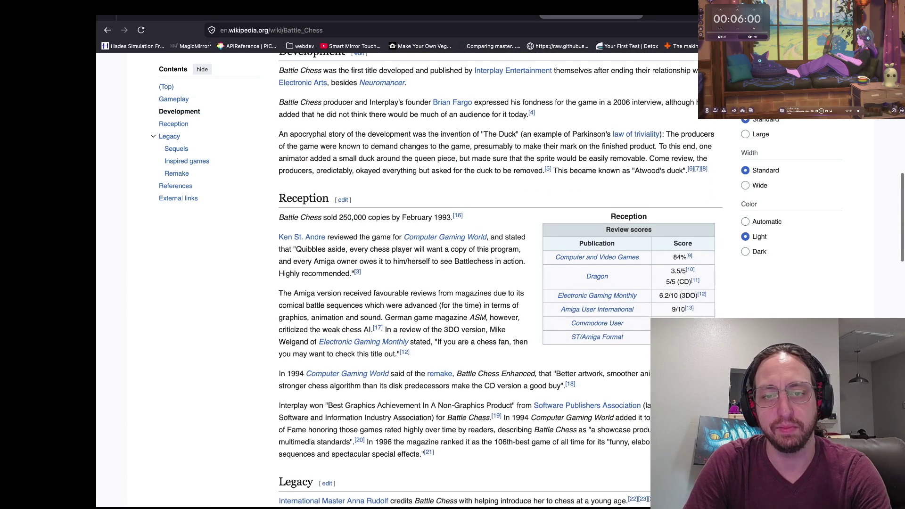
{"action": "scroll", "coordinate": [398, 222], "scroll_direction": "up", "scroll_amount": 20}
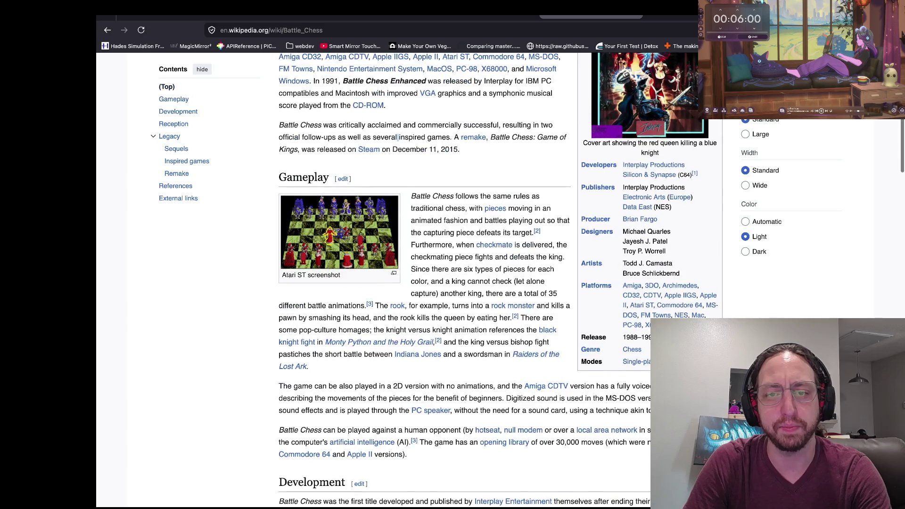
{"action": "scroll", "coordinate": [398, 222], "scroll_direction": "down", "scroll_amount": 1}
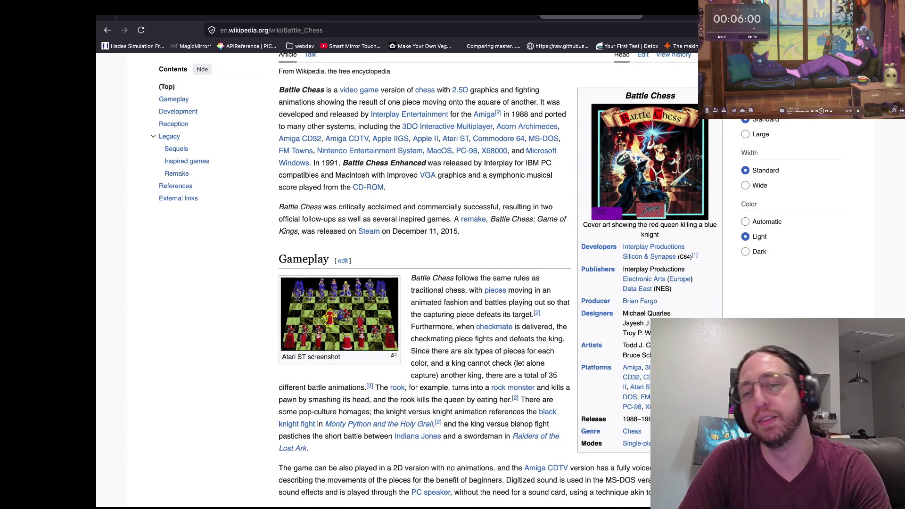
{"action": "scroll", "coordinate": [399, 222], "scroll_direction": "up", "scroll_amount": 3}
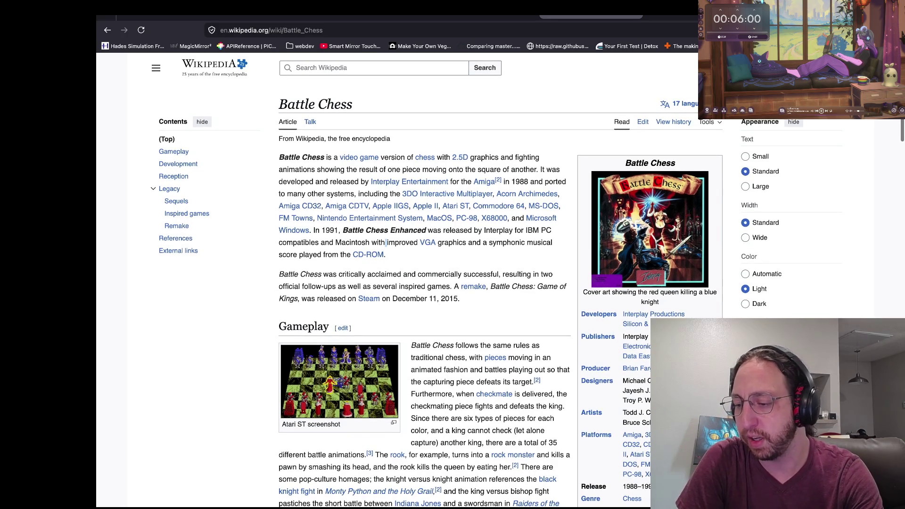
- Search 'history of the world part 1 mel brookes' in a new browser tab
{"action": "key", "text": "super+Tab"}
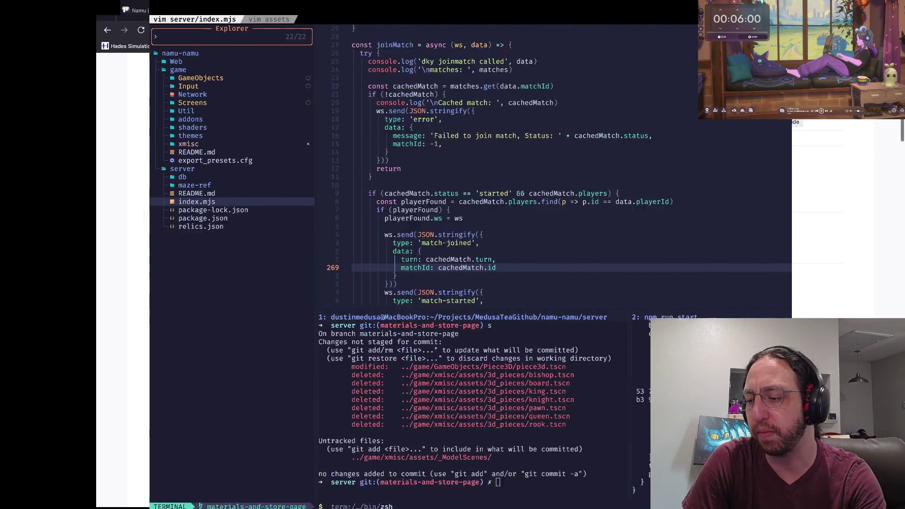
{"action": "key", "text": "super+Tab"}
{"action": "key", "text": "super+t"}
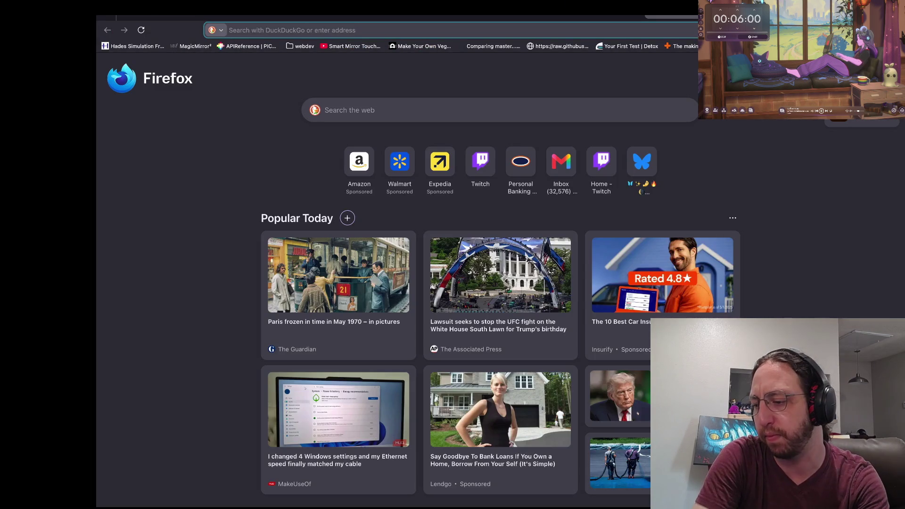
{"action": "type", "text": "history of"}
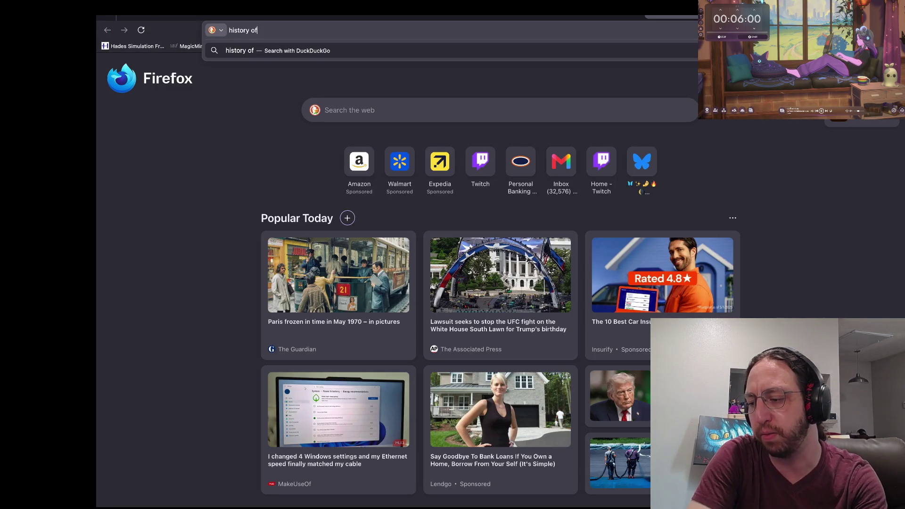
{"action": "type", "text": " the world part "}
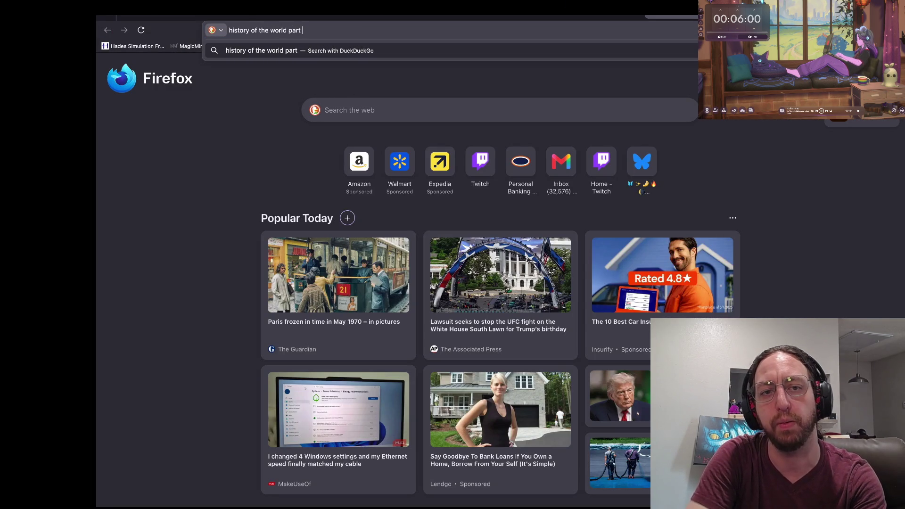
{"action": "type", "text": "1 mel brookes"}
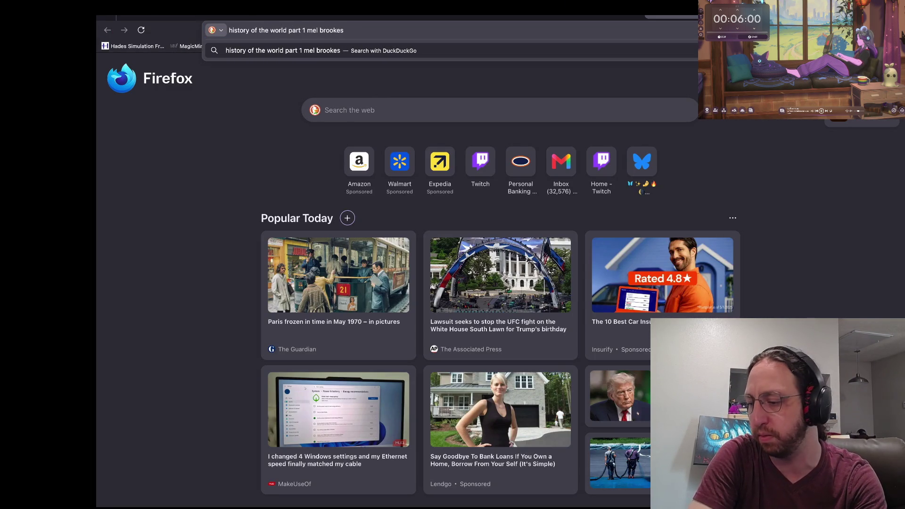
{"action": "key", "text": "Return"}
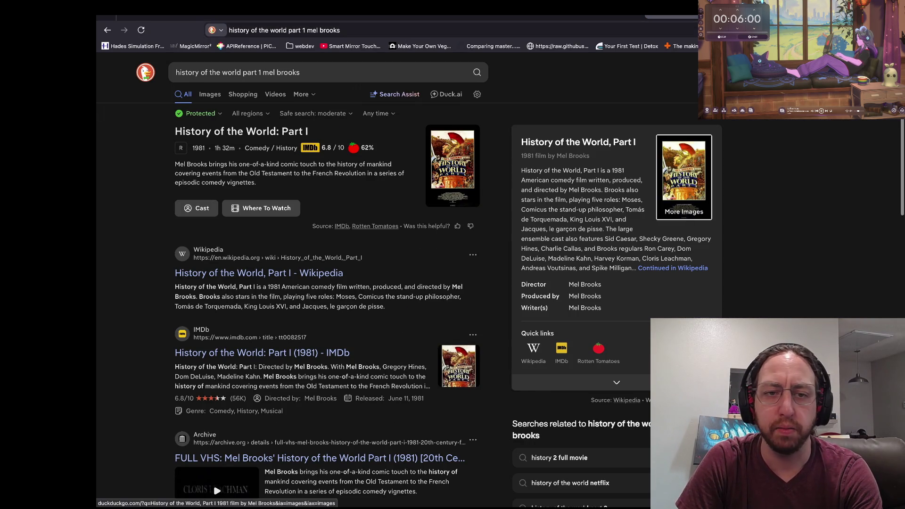
{"action": "left_click", "coordinate": [209, 94]}
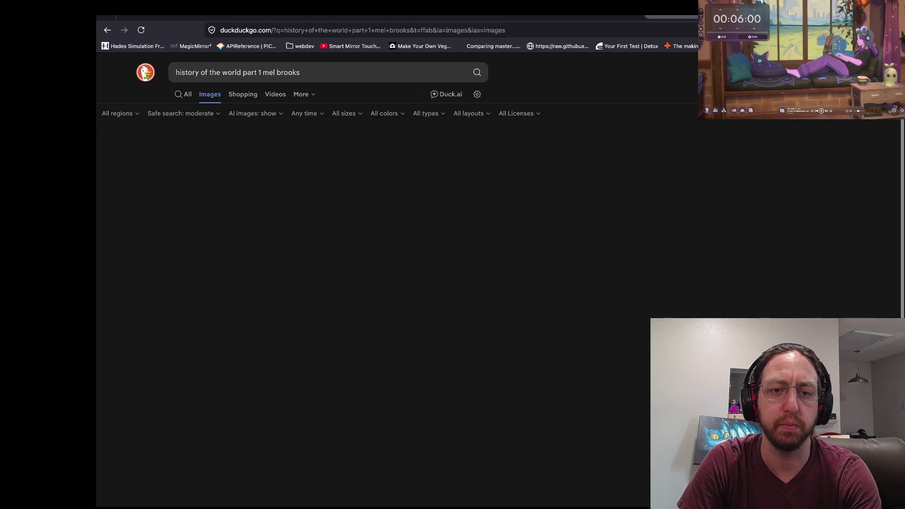
{"action": "scroll", "coordinate": [373, 283], "scroll_direction": "down", "scroll_amount": 3}
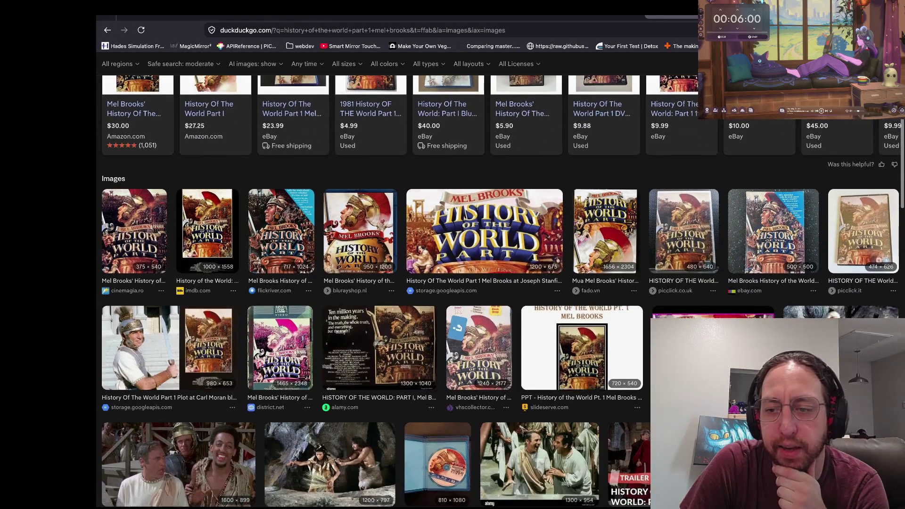
{"action": "scroll", "coordinate": [373, 283], "scroll_direction": "down", "scroll_amount": 3}
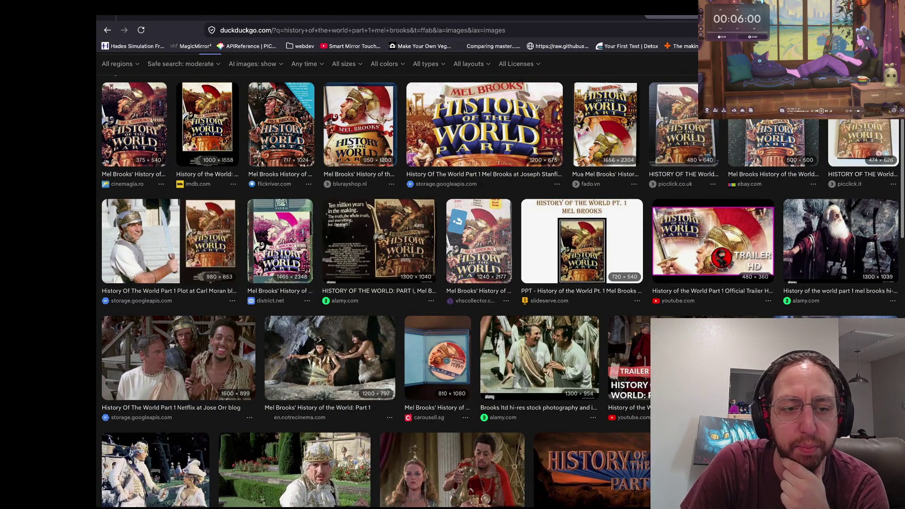
{"action": "scroll", "coordinate": [373, 283], "scroll_direction": "down", "scroll_amount": 1}
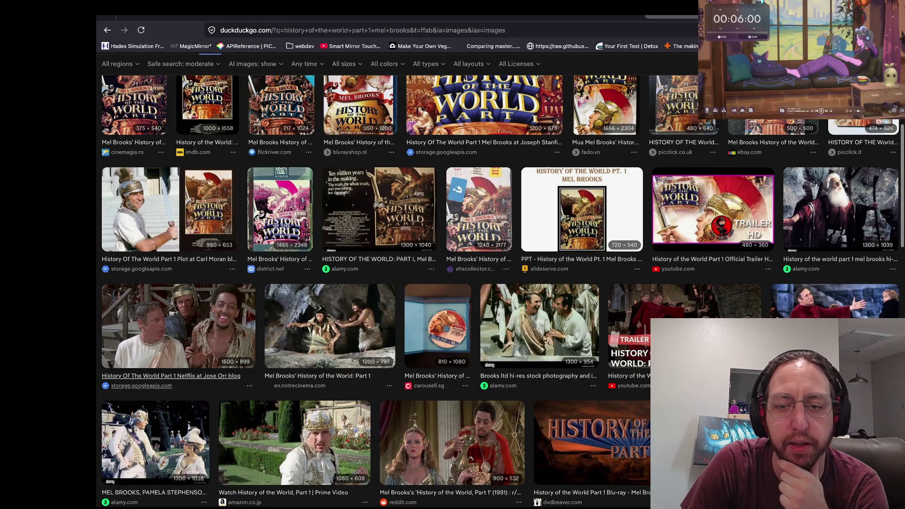
{"action": "scroll", "coordinate": [501, 292], "scroll_direction": "down", "scroll_amount": 3}
{"action": "scroll", "coordinate": [501, 291], "scroll_direction": "down", "scroll_amount": 2}
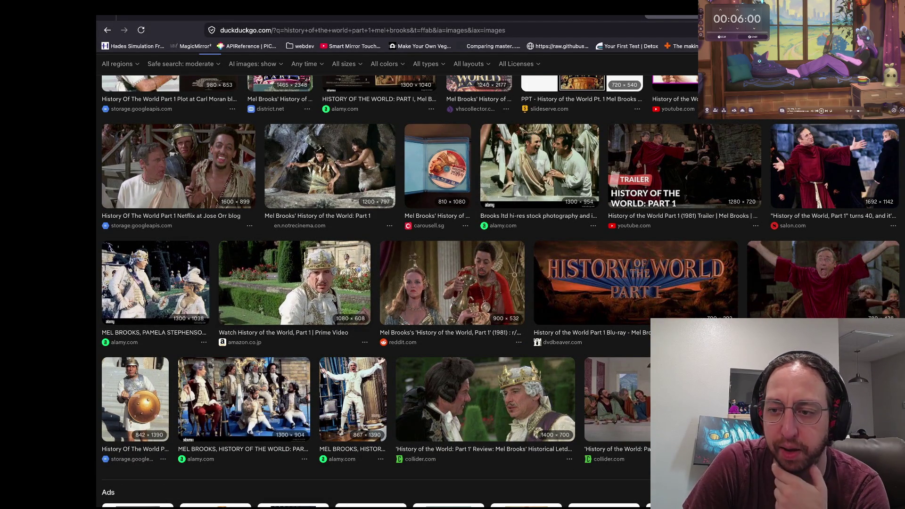
{"action": "scroll", "coordinate": [501, 292], "scroll_direction": "up", "scroll_amount": 3}
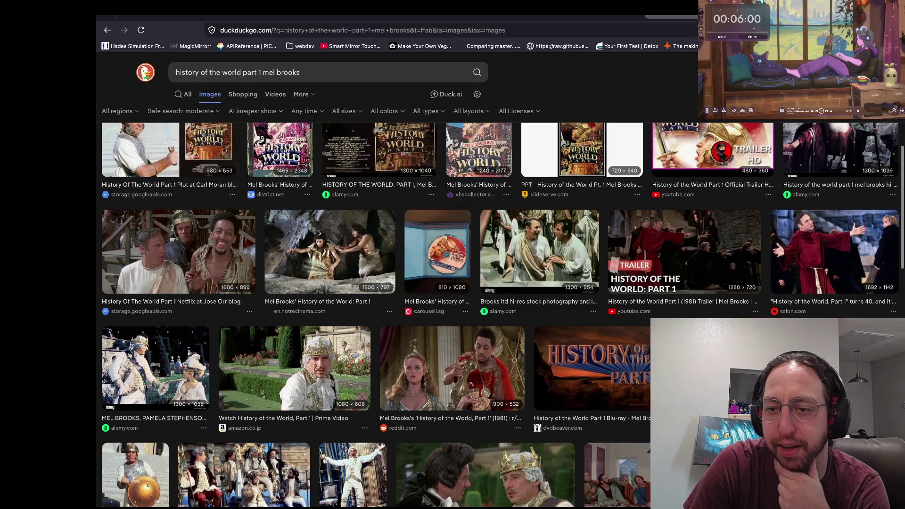
{"action": "scroll", "coordinate": [501, 292], "scroll_direction": "up", "scroll_amount": 6}
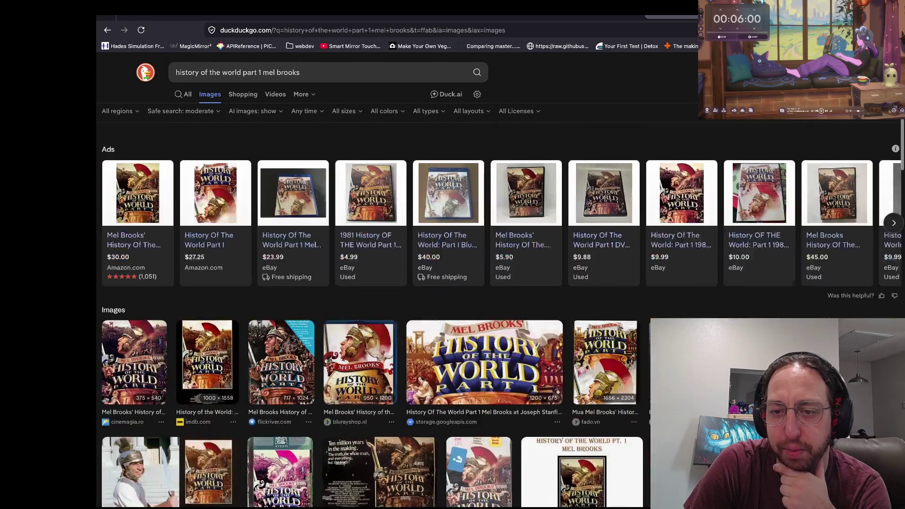
{"action": "scroll", "coordinate": [501, 292], "scroll_direction": "down", "scroll_amount": 3}
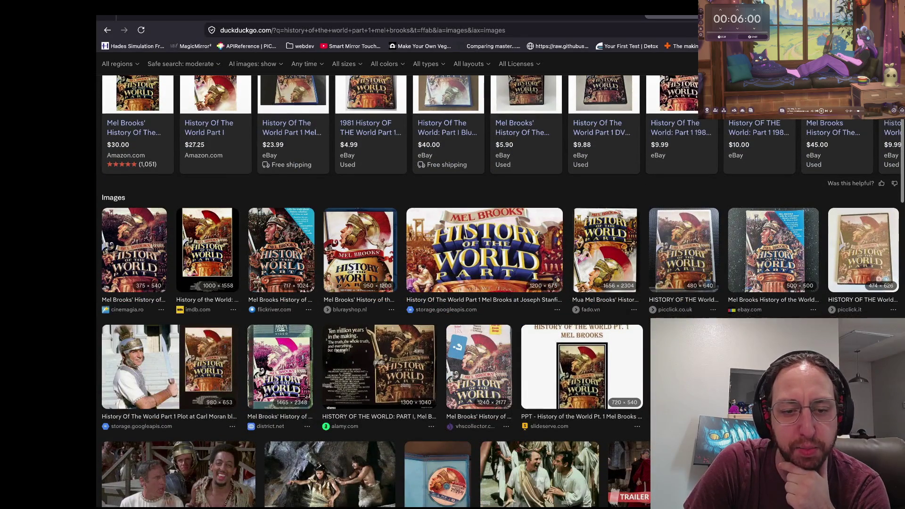
{"action": "scroll", "coordinate": [501, 292], "scroll_direction": "down", "scroll_amount": 1}
{"action": "scroll", "coordinate": [501, 292], "scroll_direction": "down", "scroll_amount": 2}
{"action": "scroll", "coordinate": [501, 292], "scroll_direction": "up", "scroll_amount": 5}
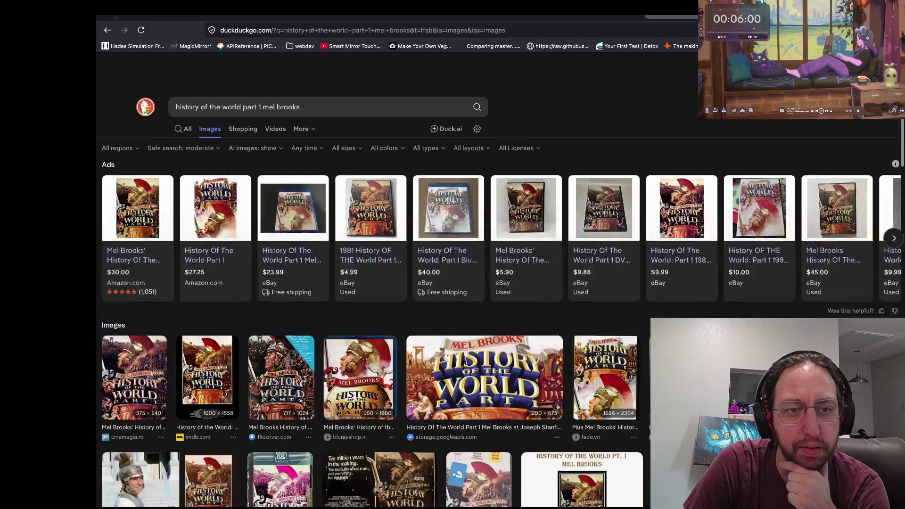
{"action": "scroll", "coordinate": [501, 291], "scroll_direction": "down", "scroll_amount": 1}
- Search for 'mel brooks movies' and open IMDb's list of all Mel Brooks movies
{"action": "left_click", "coordinate": [184, 94]}
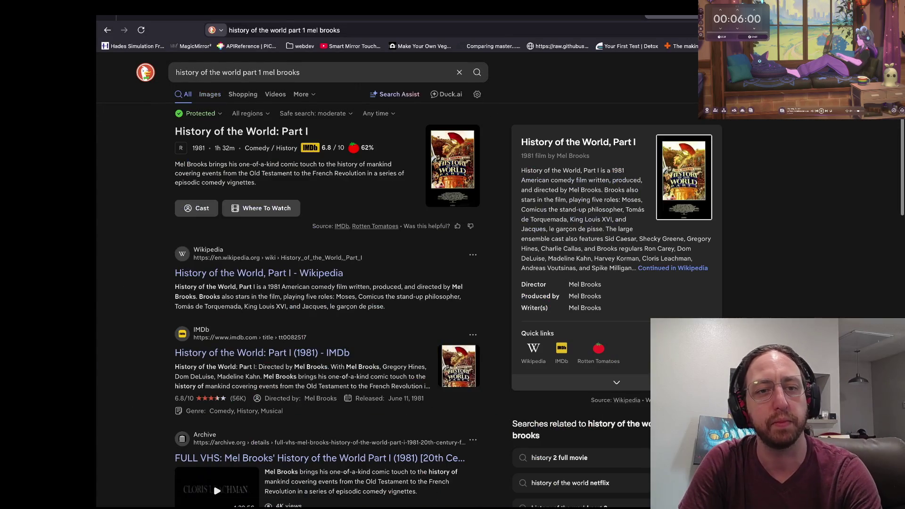
{"action": "triple_click", "coordinate": [283, 72]}
{"action": "type", "text": "mel brooks mo"}
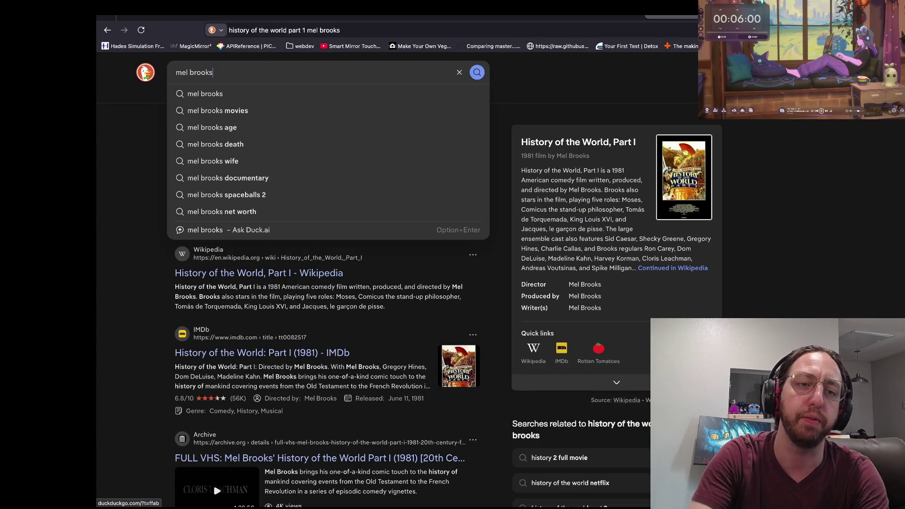
{"action": "type", "text": "vies"}
{"action": "key", "text": "Return"}
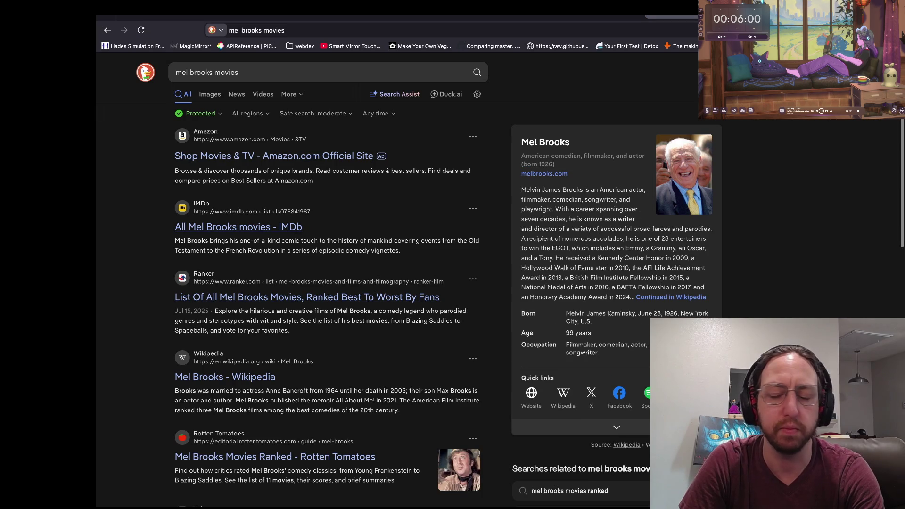
{"action": "left_click", "coordinate": [238, 226]}
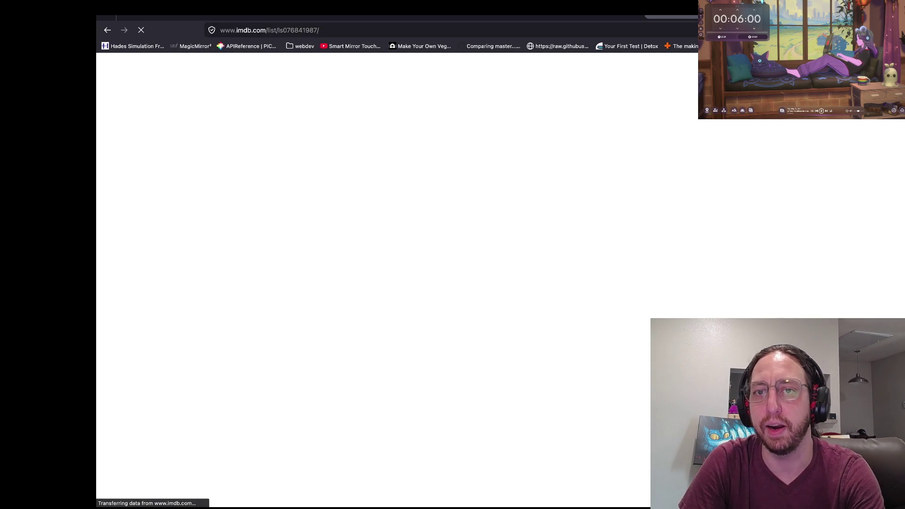
- Scroll through the IMDb list of 11 Mel Brooks films, from The Producers onward
{"action": "key", "text": "super+Tab"}
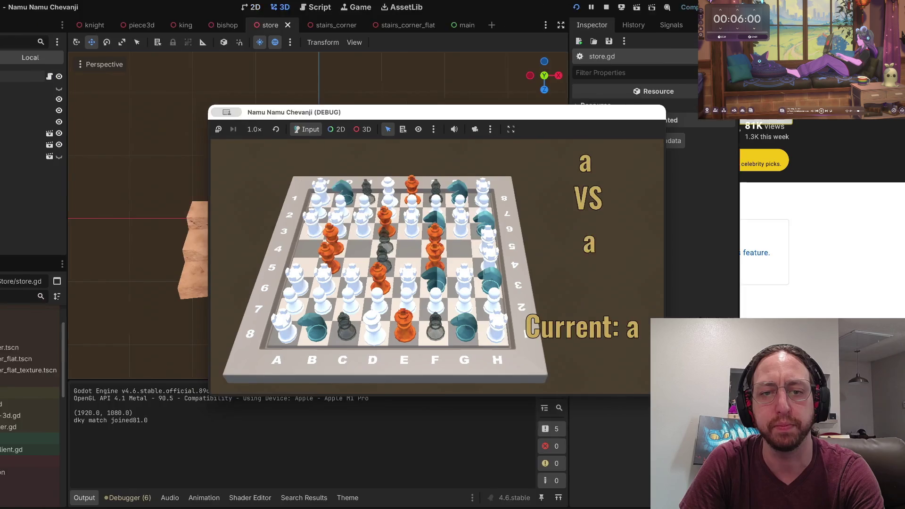
{"action": "key", "text": "super+Tab"}
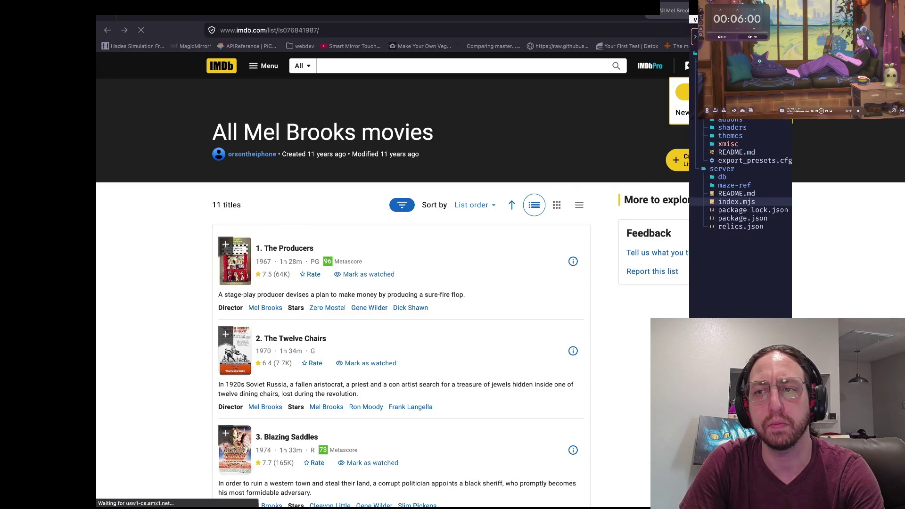
{"action": "key", "text": "super+Tab"}
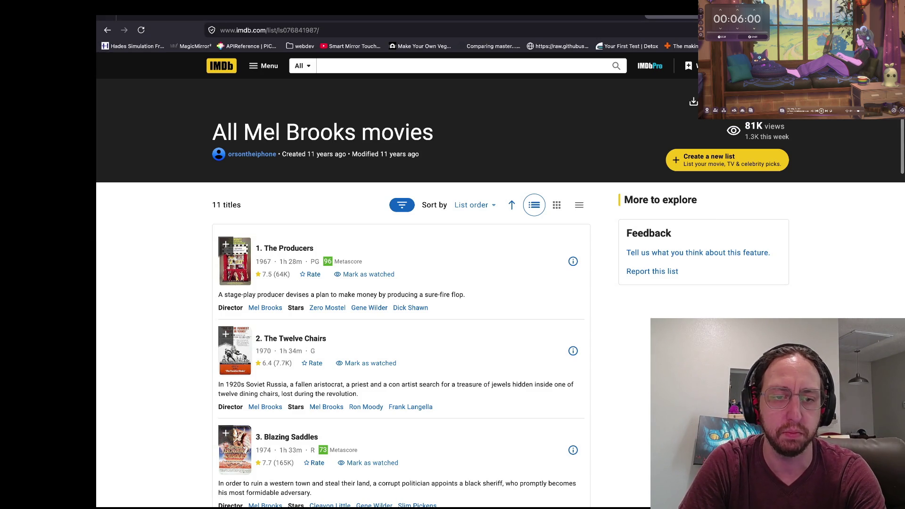
{"action": "scroll", "coordinate": [500, 279], "scroll_direction": "down", "scroll_amount": 1}
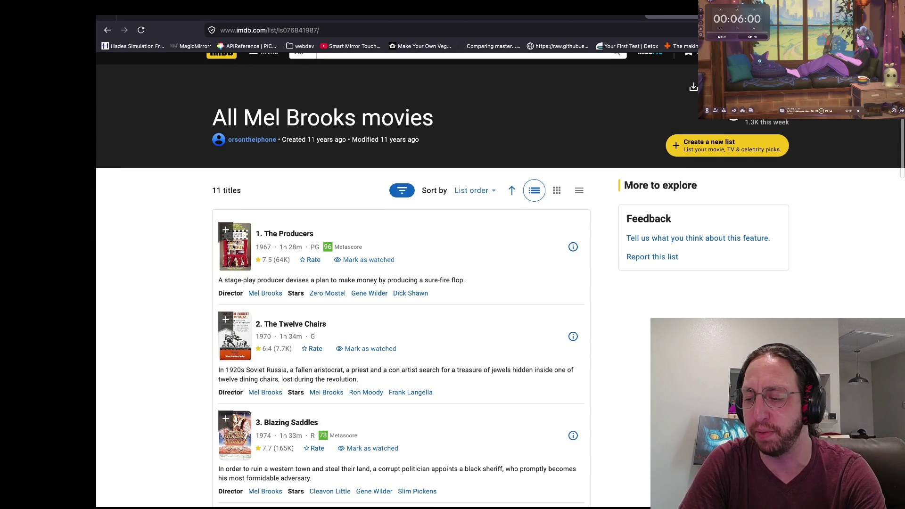
{"action": "scroll", "coordinate": [396, 280], "scroll_direction": "down", "scroll_amount": 3}
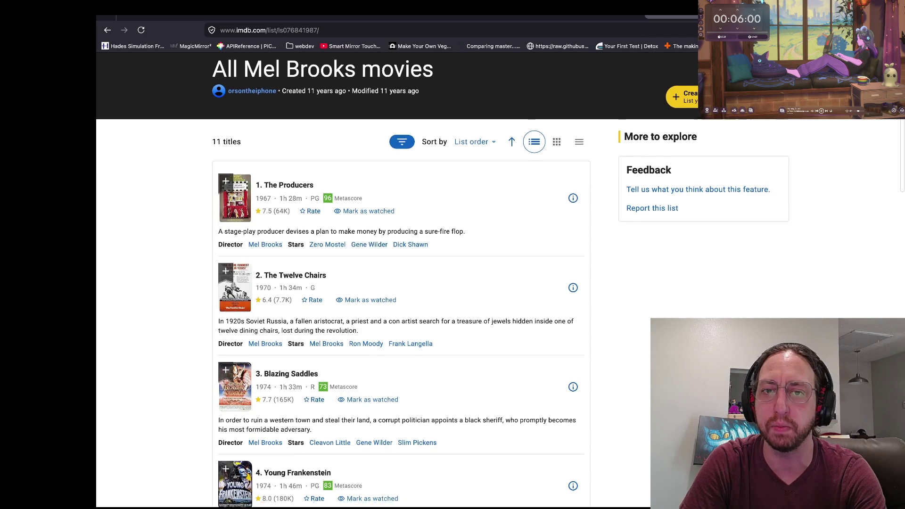
{"action": "scroll", "coordinate": [396, 281], "scroll_direction": "up", "scroll_amount": 1}
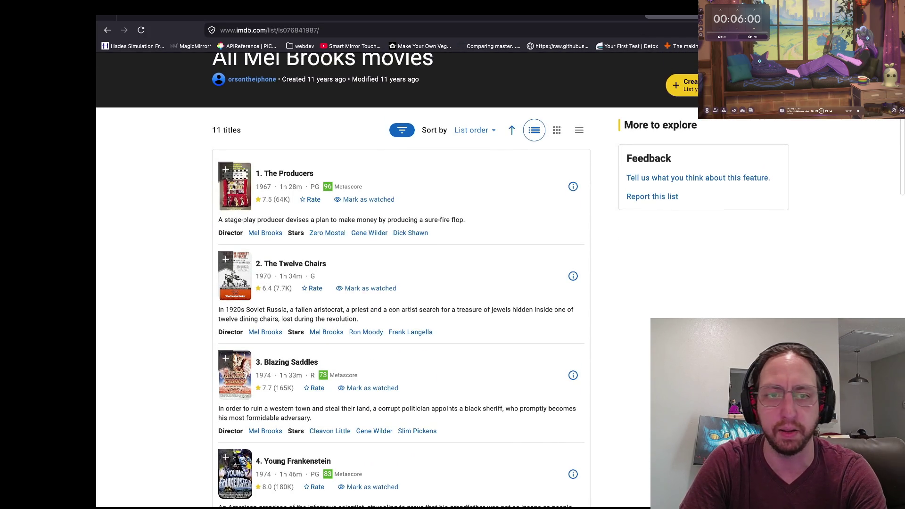
{"action": "scroll", "coordinate": [396, 280], "scroll_direction": "down", "scroll_amount": 1}
{"action": "scroll", "coordinate": [396, 280], "scroll_direction": "down", "scroll_amount": 2}
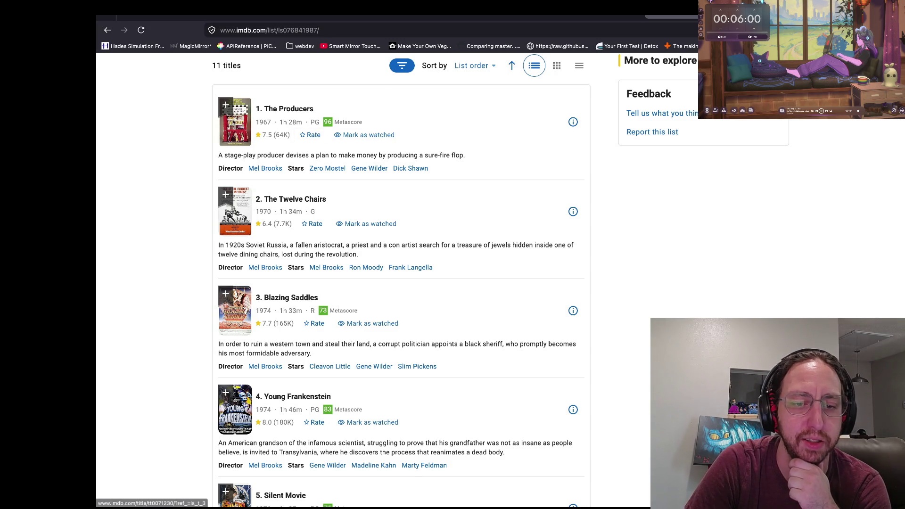
{"action": "scroll", "coordinate": [283, 302], "scroll_direction": "down", "scroll_amount": 4}
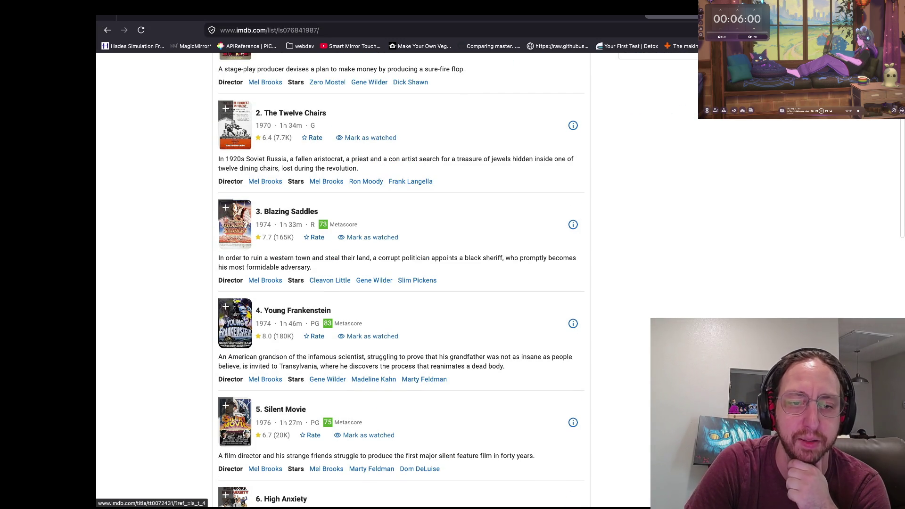
{"action": "scroll", "coordinate": [399, 278], "scroll_direction": "up", "scroll_amount": 3}
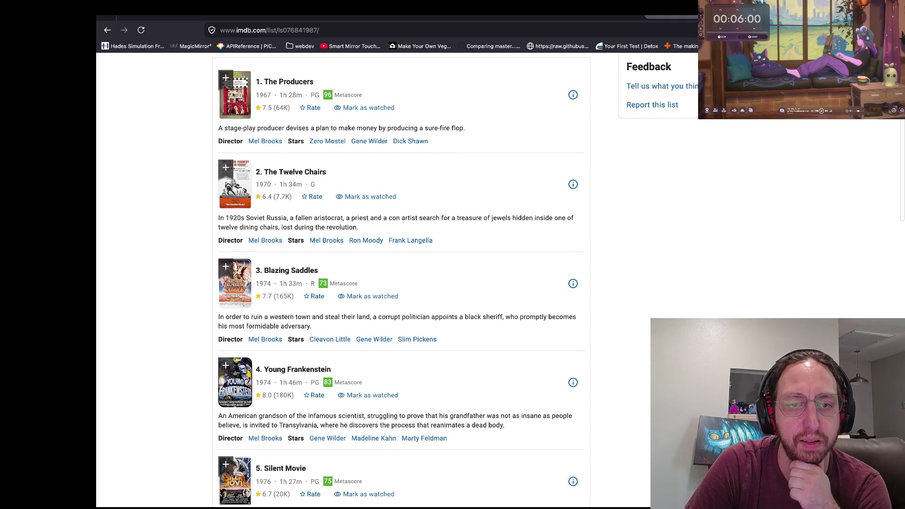
{"action": "scroll", "coordinate": [399, 278], "scroll_direction": "down", "scroll_amount": 1}
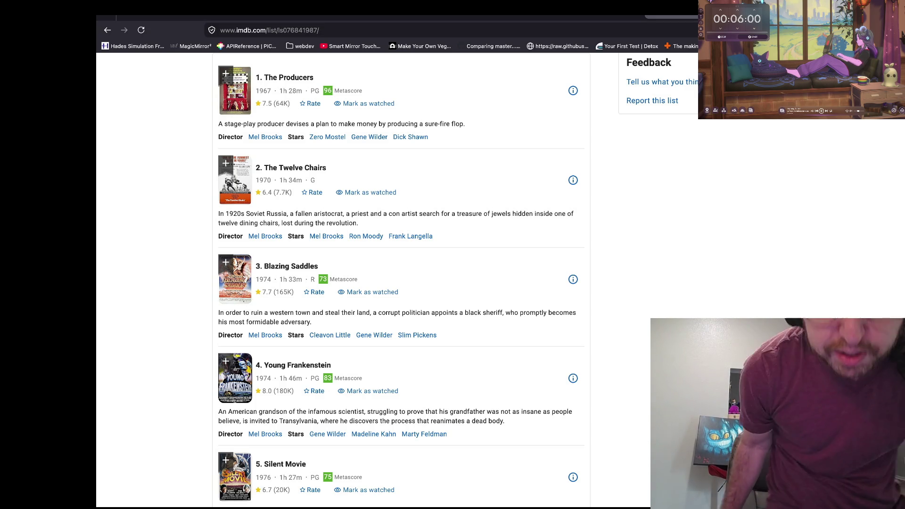
{"action": "scroll", "coordinate": [400, 280], "scroll_direction": "down", "scroll_amount": 8}
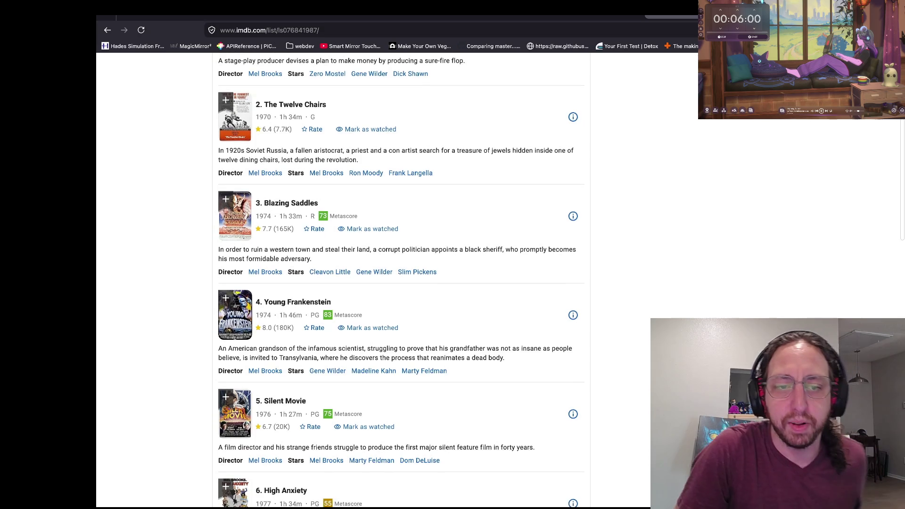
{"action": "scroll", "coordinate": [401, 280], "scroll_direction": "down", "scroll_amount": 6}
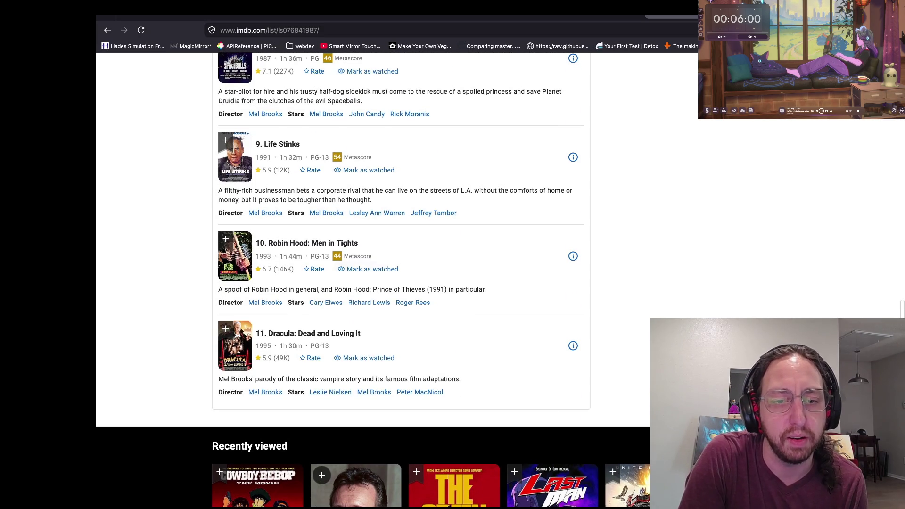
{"action": "scroll", "coordinate": [401, 280], "scroll_direction": "down", "scroll_amount": 3}
{"action": "scroll", "coordinate": [401, 280], "scroll_direction": "up", "scroll_amount": 4}
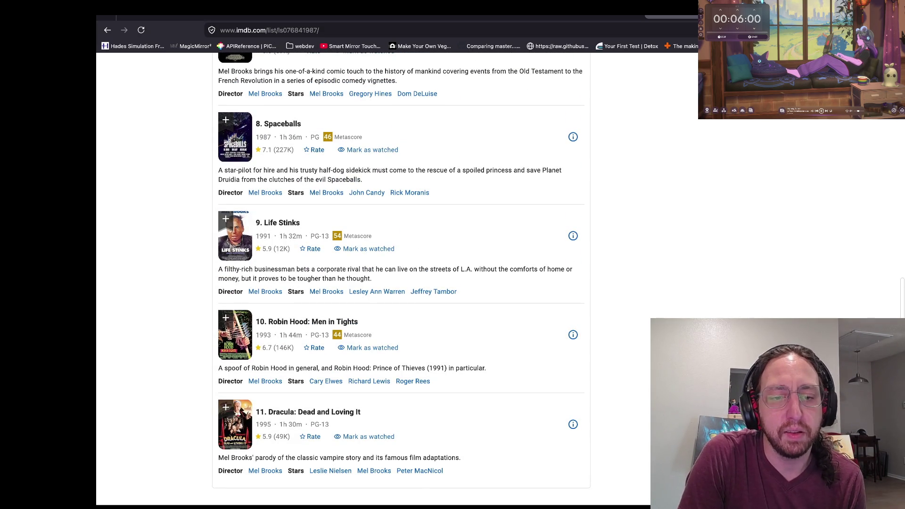
{"action": "scroll", "coordinate": [401, 280], "scroll_direction": "up", "scroll_amount": 1}
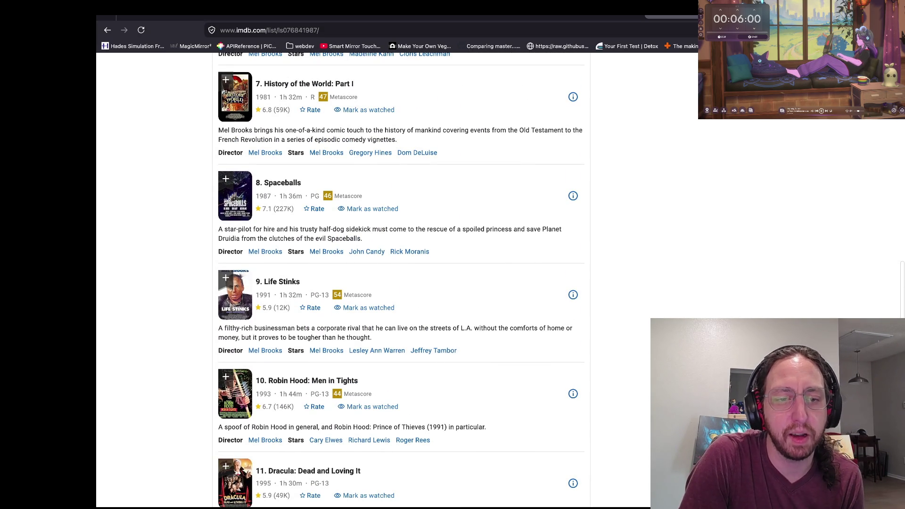
{"action": "scroll", "coordinate": [401, 280], "scroll_direction": "up", "scroll_amount": 2}
{"action": "scroll", "coordinate": [401, 280], "scroll_direction": "up", "scroll_amount": 4}
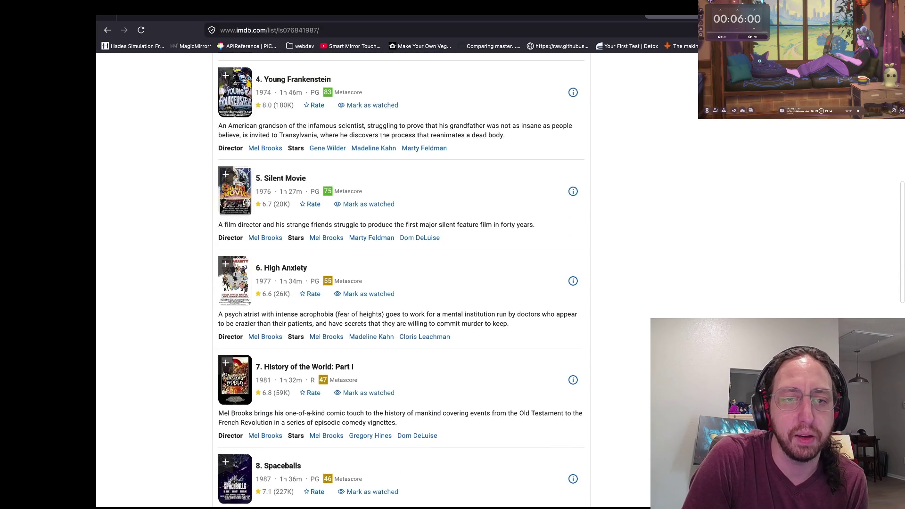
{"action": "scroll", "coordinate": [400, 280], "scroll_direction": "up", "scroll_amount": 2}
{"action": "scroll", "coordinate": [401, 280], "scroll_direction": "up", "scroll_amount": 5}
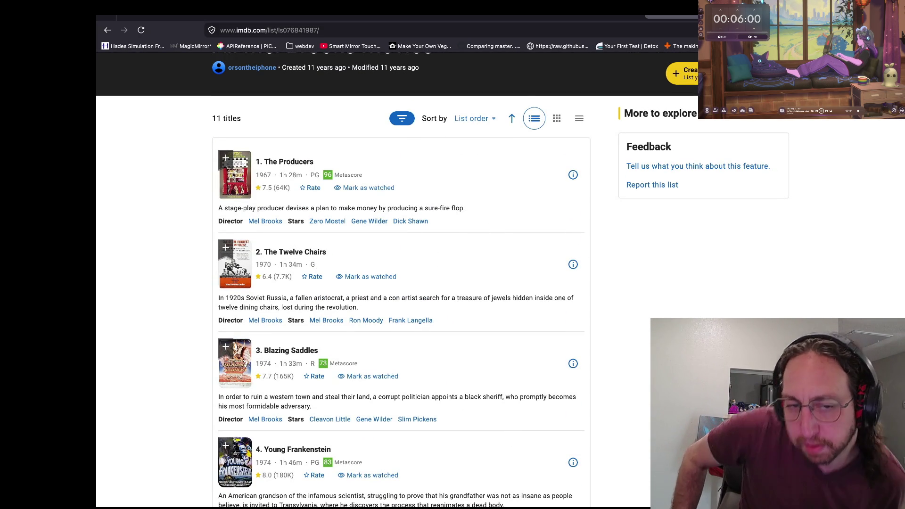
- Go from the Wikipedia Battle Chess article back to the DuckDuckGo battlechess web results
{"action": "key", "text": "ctrl+shift+Tab"}
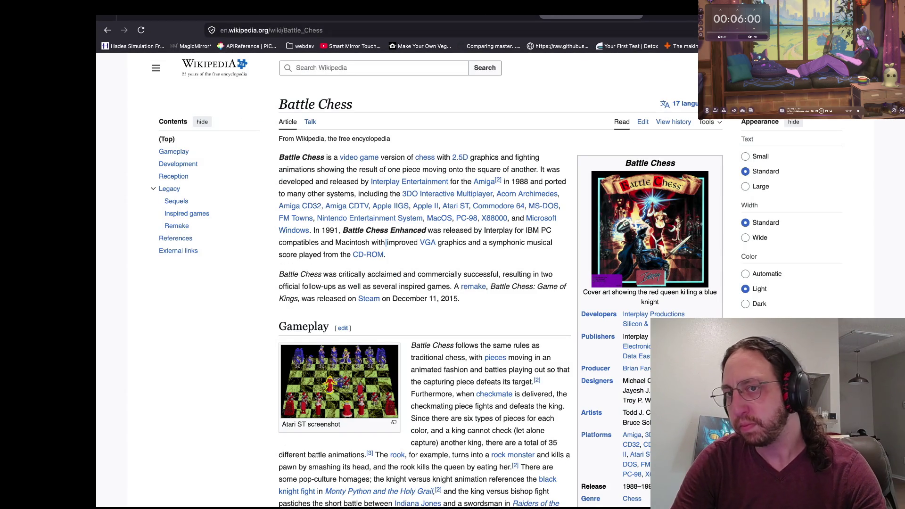
{"action": "key", "text": "super+Tab"}
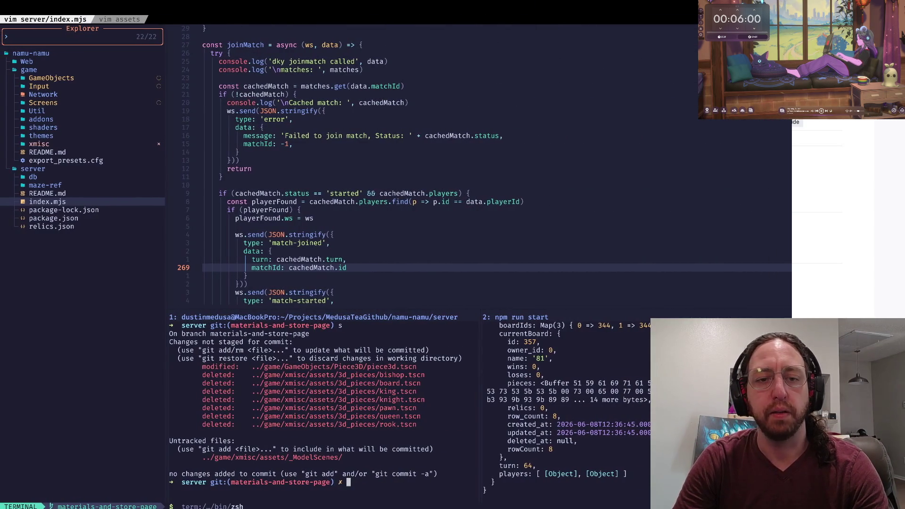
{"action": "key", "text": "super+Tab"}
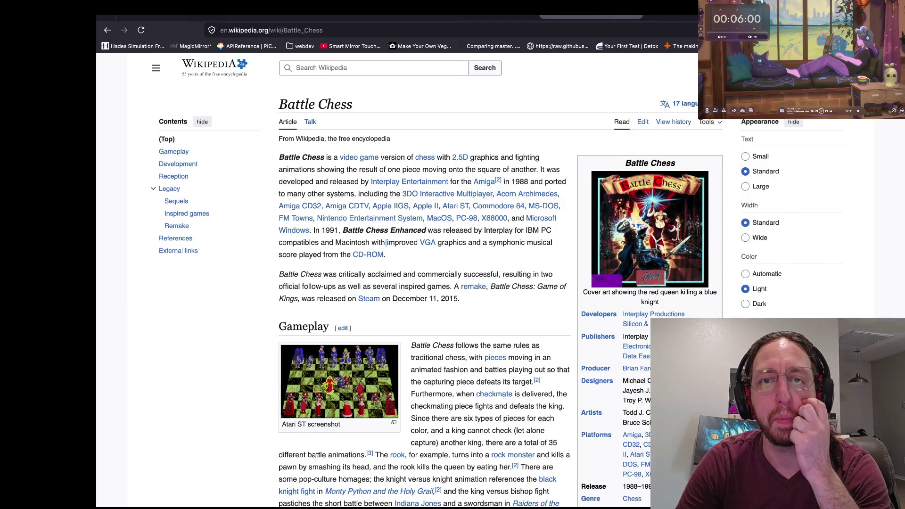
{"action": "key", "text": "alt+Left"}
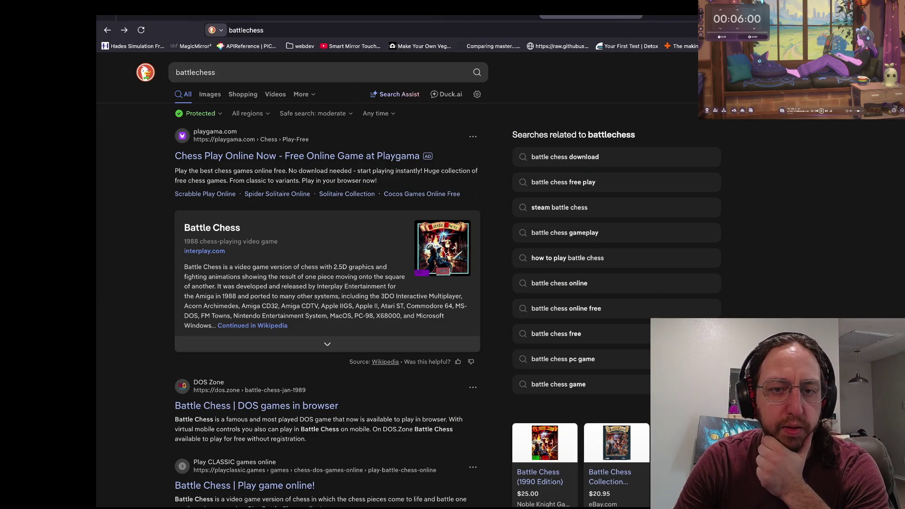
{"action": "mouse_move", "coordinate": [486, 17]}
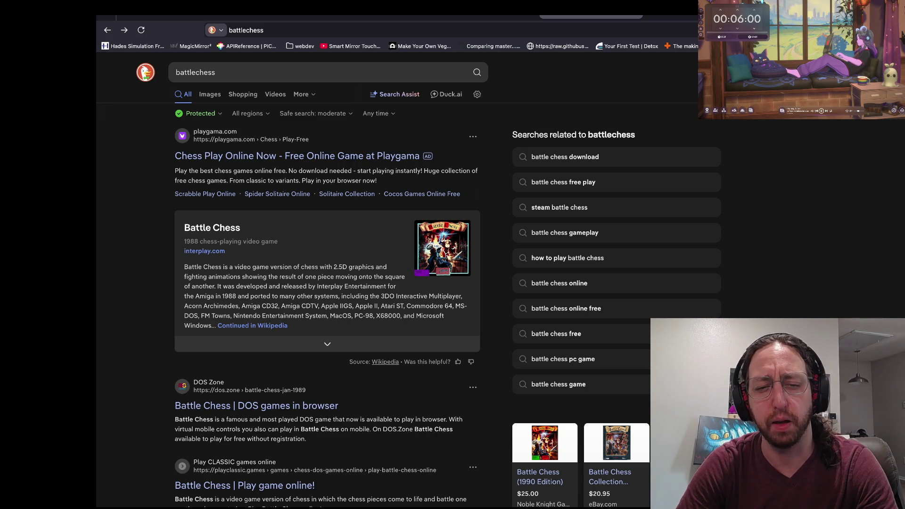
{"action": "key", "text": "super+Tab"}
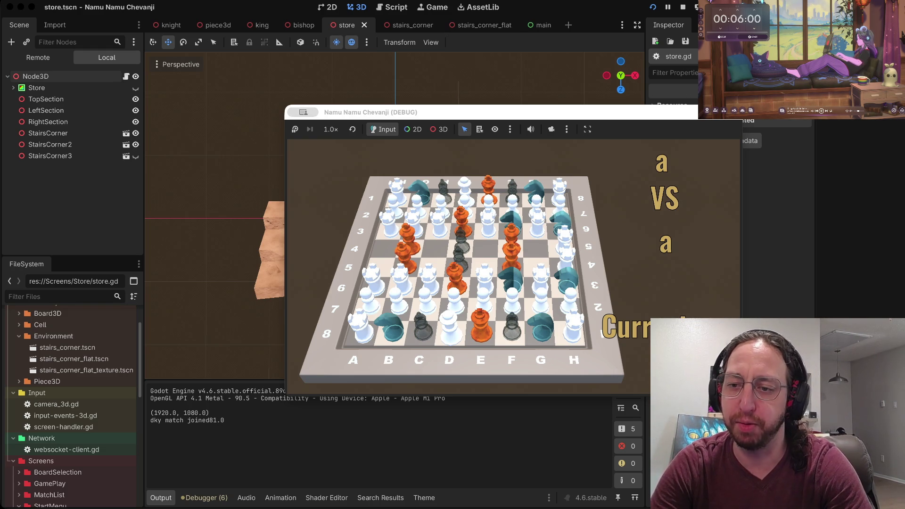
{"action": "key", "text": "super+Tab"}
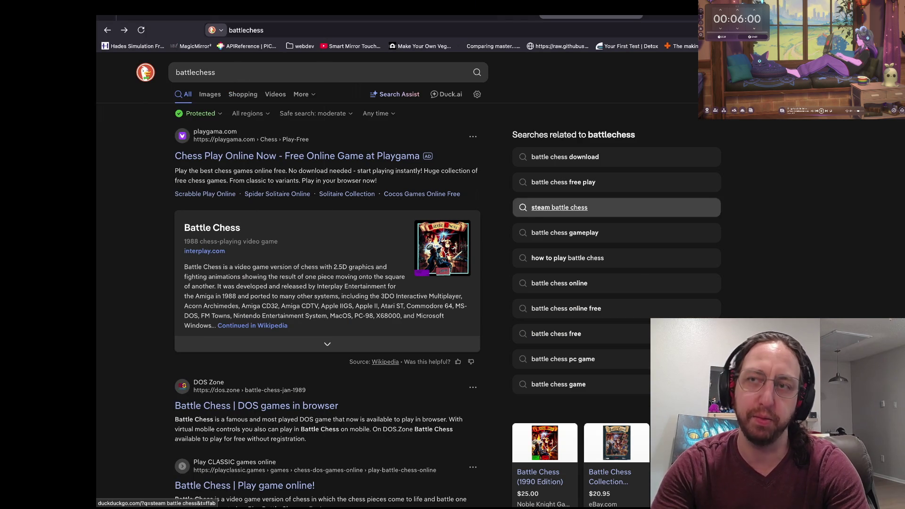
{"action": "key", "text": "super+t"}
{"action": "key", "text": "super+v"}
{"action": "key", "text": "Return"}
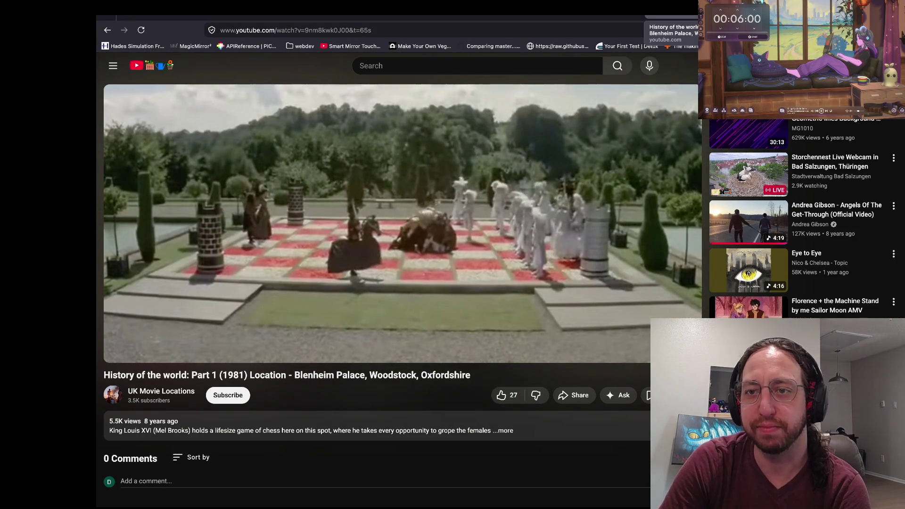
{"action": "key", "text": "ctrl+Tab"}
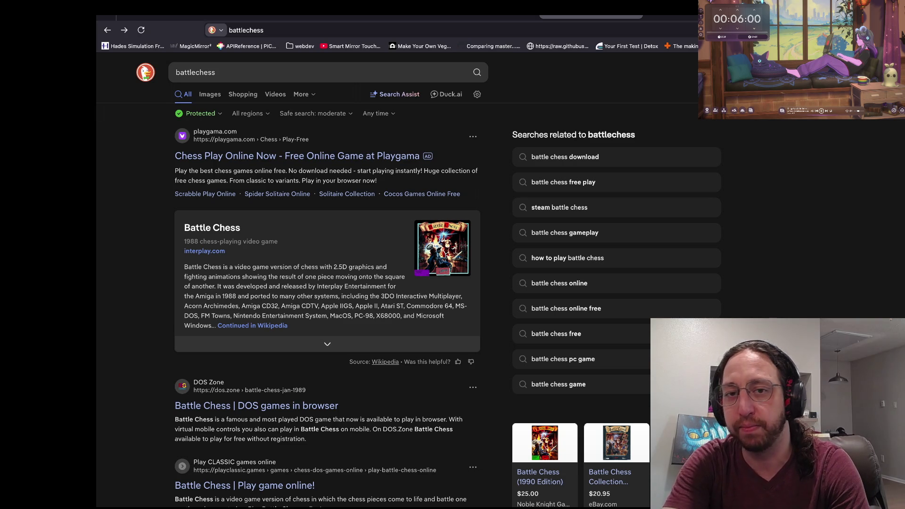
- Search '3 monitor setup for laptop' in a new tab and show image results
{"action": "key", "text": "ctrl+t"}
{"action": "type", "text": "3"}
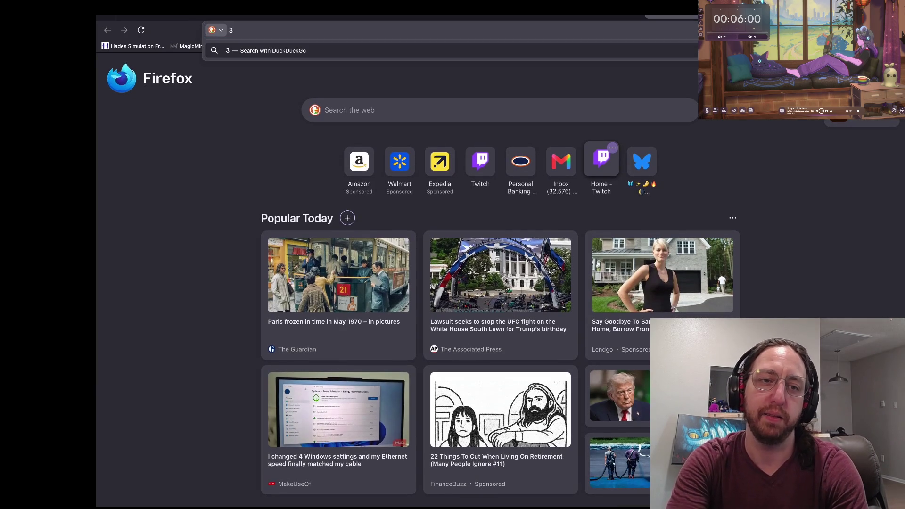
{"action": "type", "text": " monitor "}
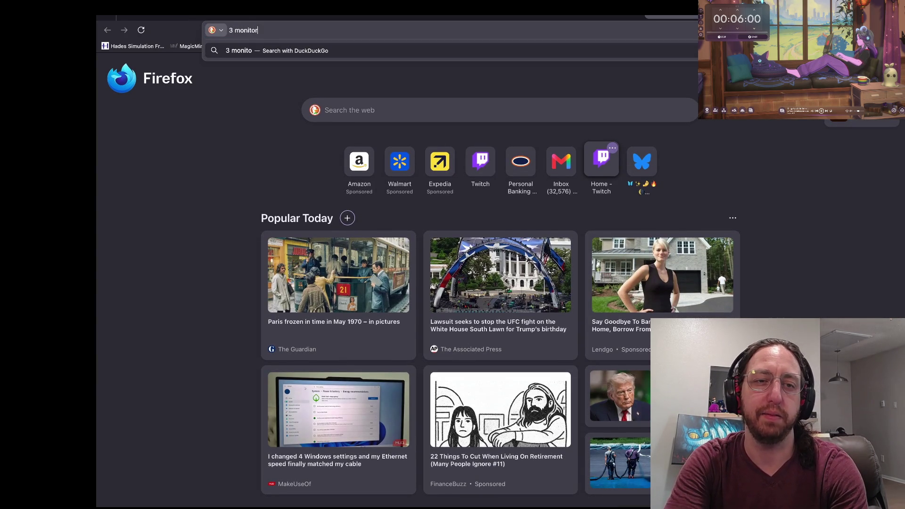
{"action": "type", "text": "setup for laptop"}
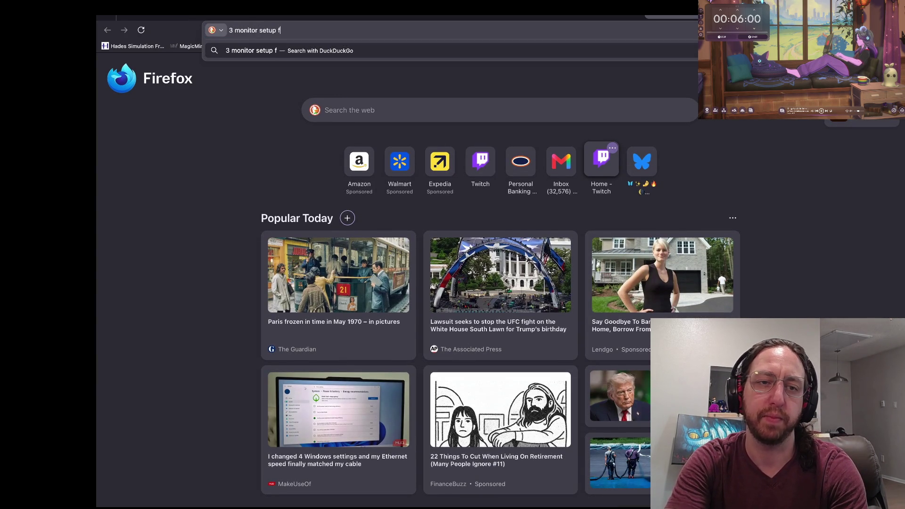
{"action": "key", "text": "Return"}
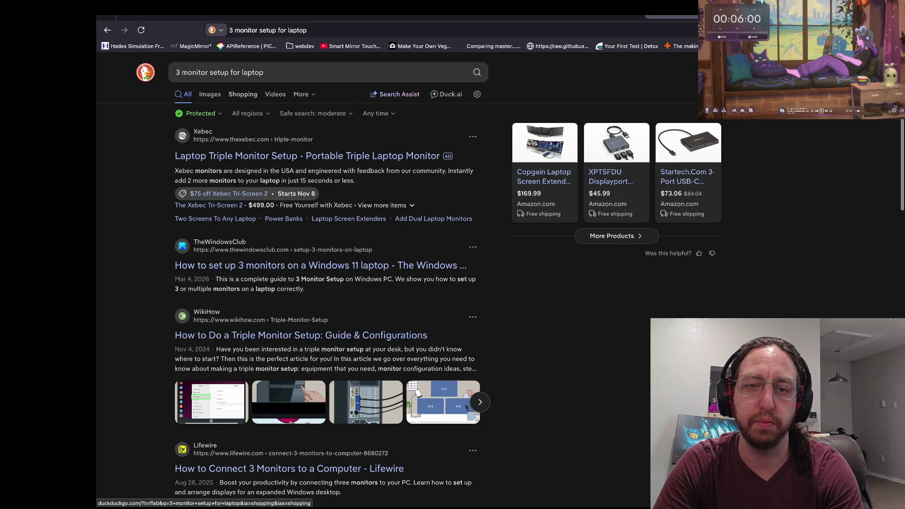
{"action": "left_click", "coordinate": [210, 94]}
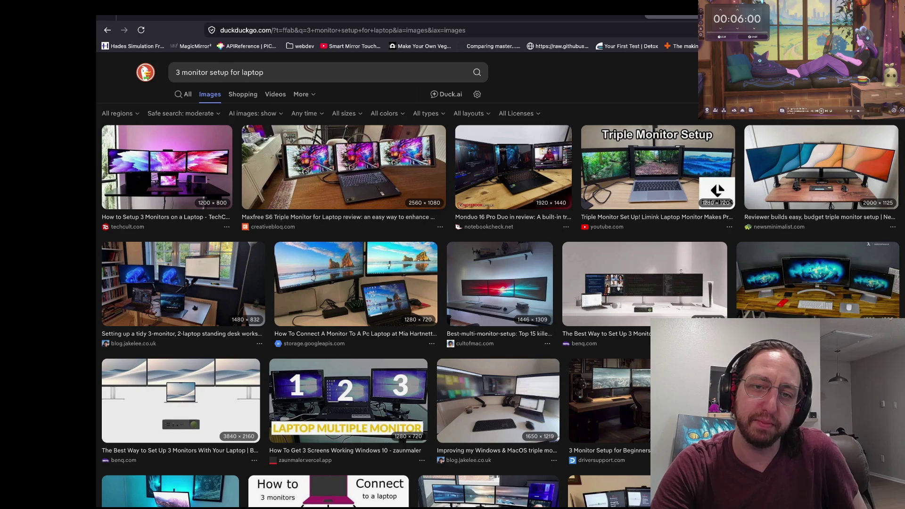
- Preview the Maxfree S6 triple-monitor photo and a tidy 3-monitor standing desk photo
{"action": "left_click", "coordinate": [344, 167]}
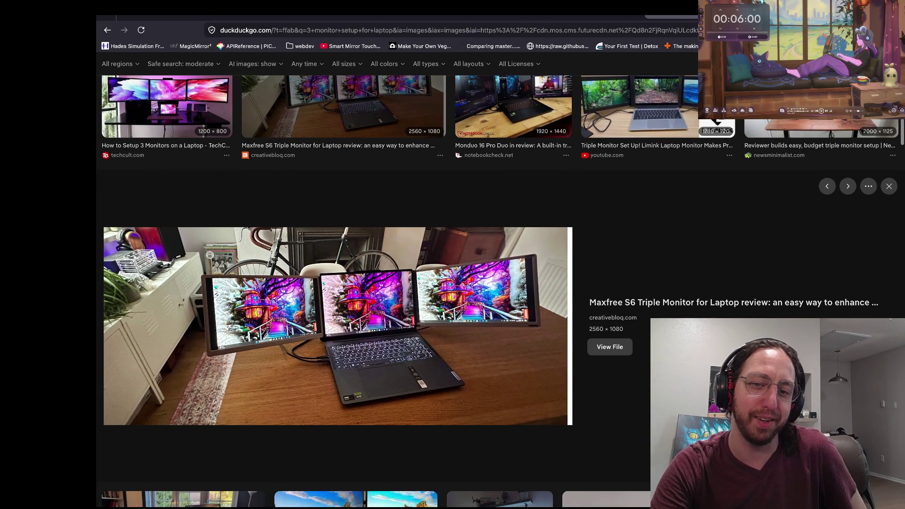
{"action": "scroll", "coordinate": [406, 309], "scroll_direction": "up", "scroll_amount": 5}
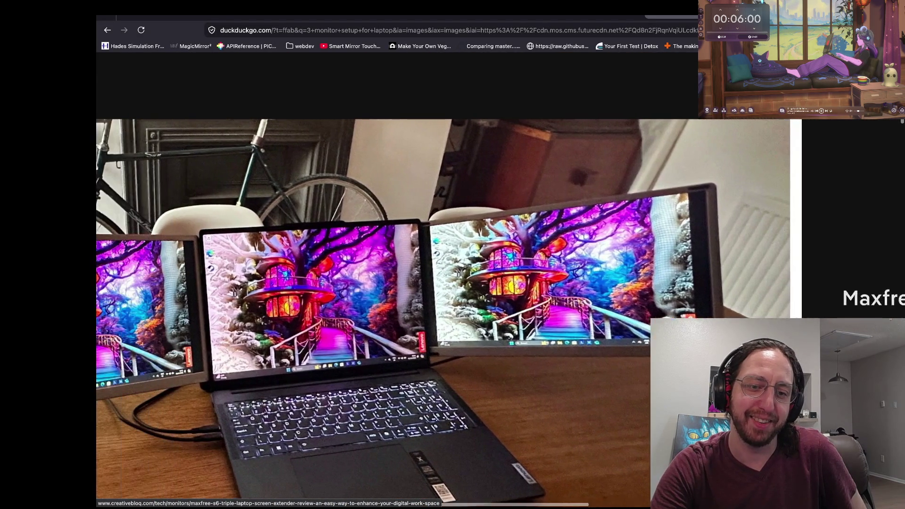
{"action": "scroll", "coordinate": [407, 309], "scroll_direction": "up", "scroll_amount": 5}
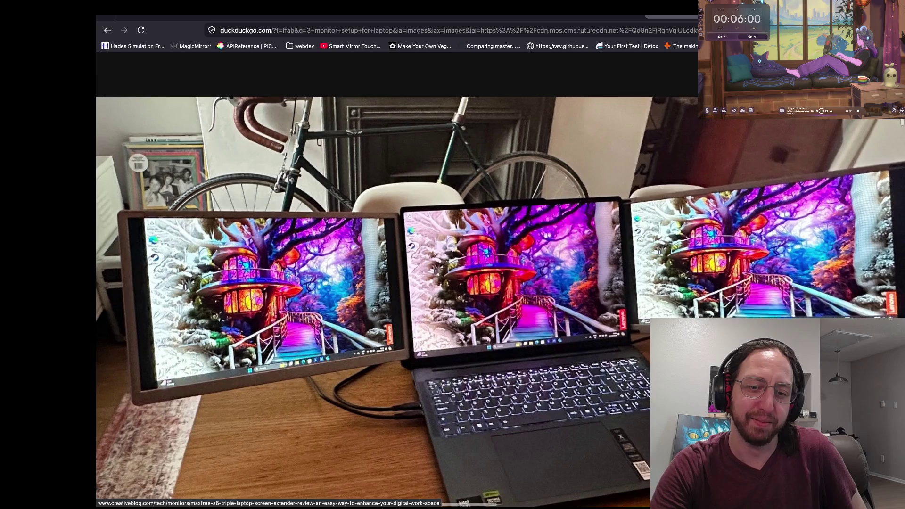
{"action": "scroll", "coordinate": [407, 309], "scroll_direction": "down", "scroll_amount": 2}
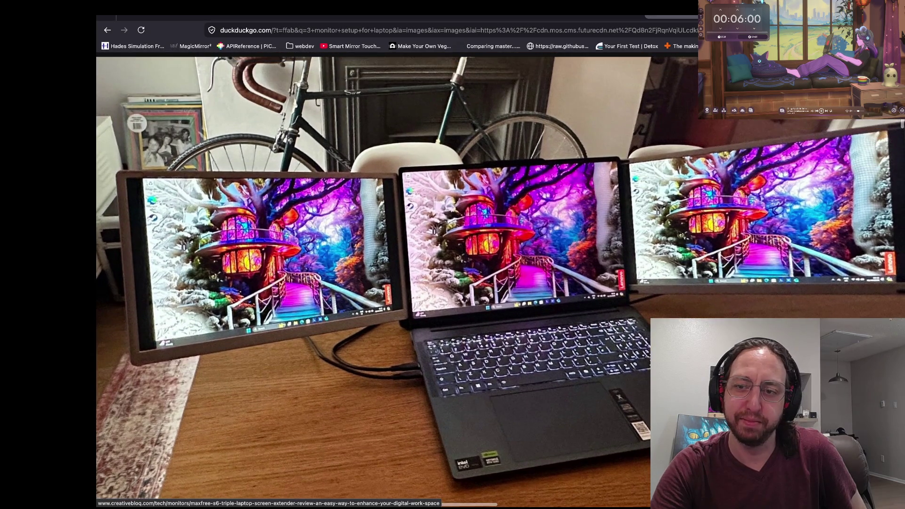
{"action": "scroll", "coordinate": [406, 308], "scroll_direction": "right", "scroll_amount": 3}
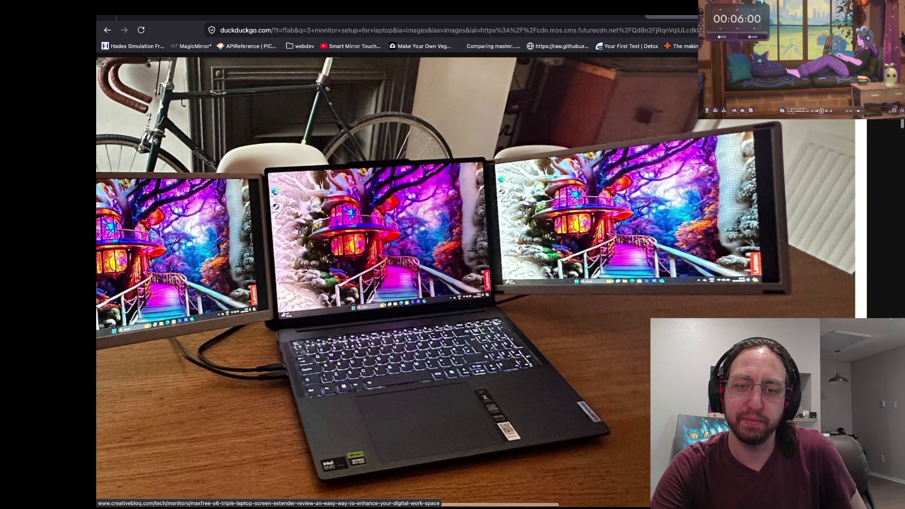
{"action": "scroll", "coordinate": [407, 309], "scroll_direction": "left", "scroll_amount": 3}
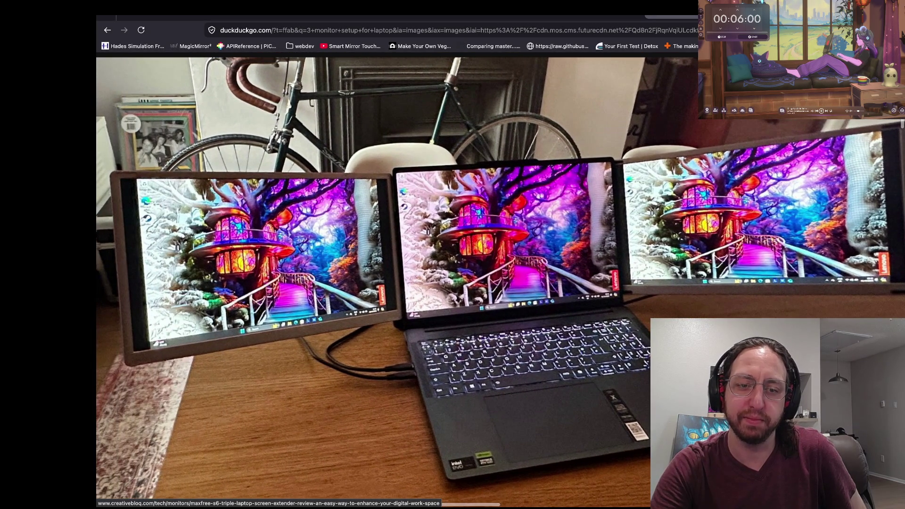
{"action": "scroll", "coordinate": [406, 308], "scroll_direction": "down", "scroll_amount": 5}
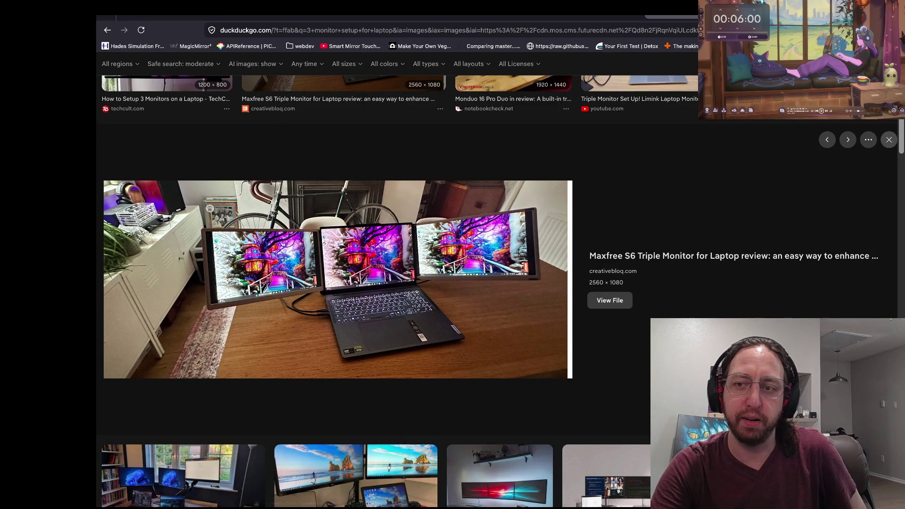
{"action": "scroll", "coordinate": [182, 407], "scroll_direction": "down", "scroll_amount": 3}
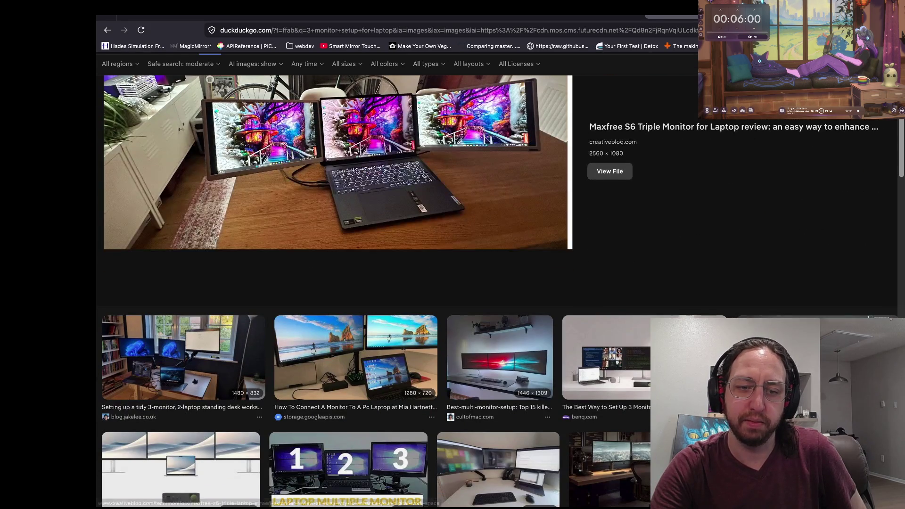
{"action": "left_click", "coordinate": [181, 407]}
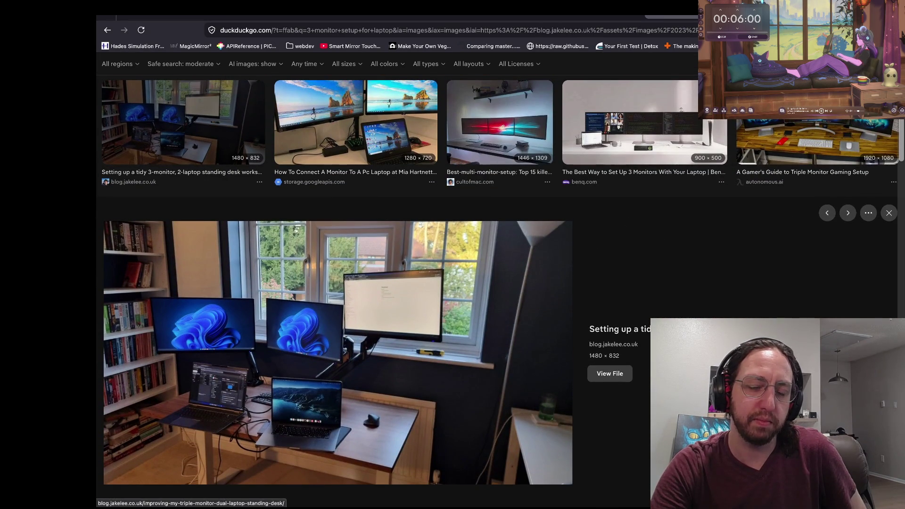
{"action": "left_click", "coordinate": [889, 212]}
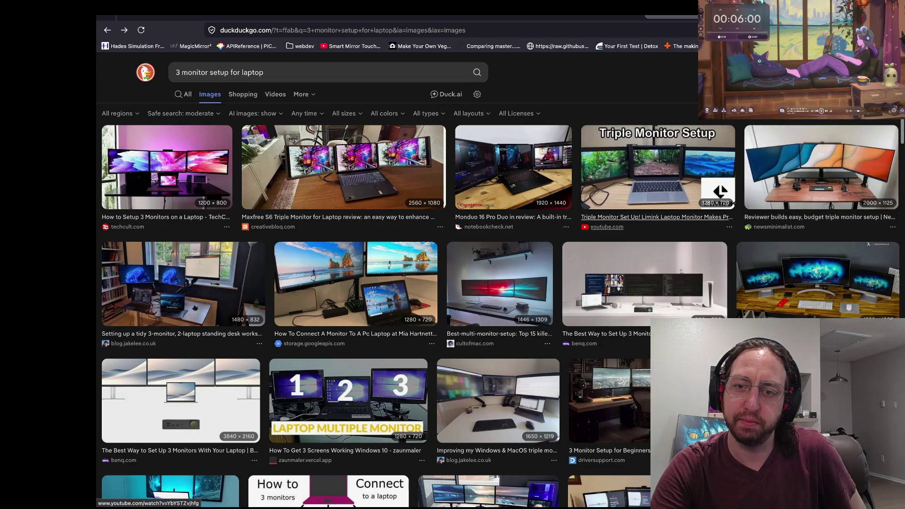
{"action": "scroll", "coordinate": [660, 155], "scroll_direction": "down", "scroll_amount": 1}
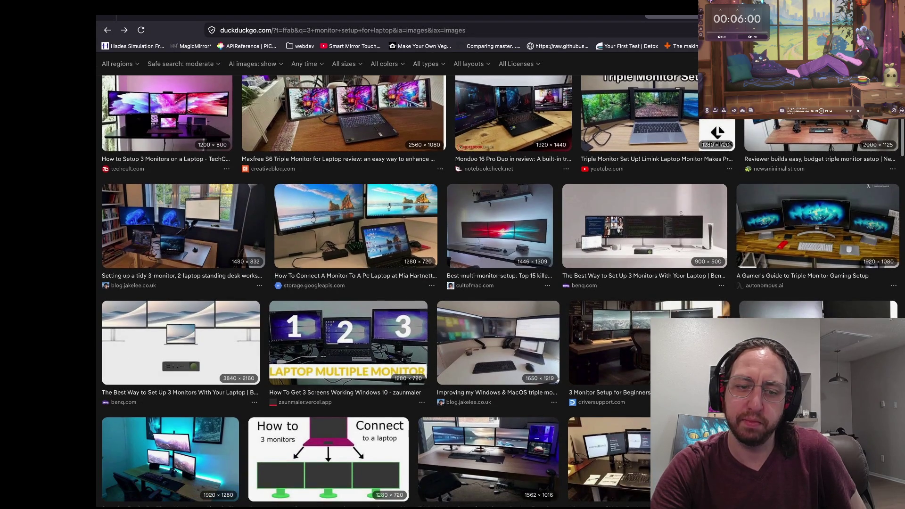
{"action": "scroll", "coordinate": [498, 283], "scroll_direction": "up", "scroll_amount": 2}
- Change the image search to '2 monitor setup for laptop'
{"action": "left_click", "coordinate": [180, 73]}
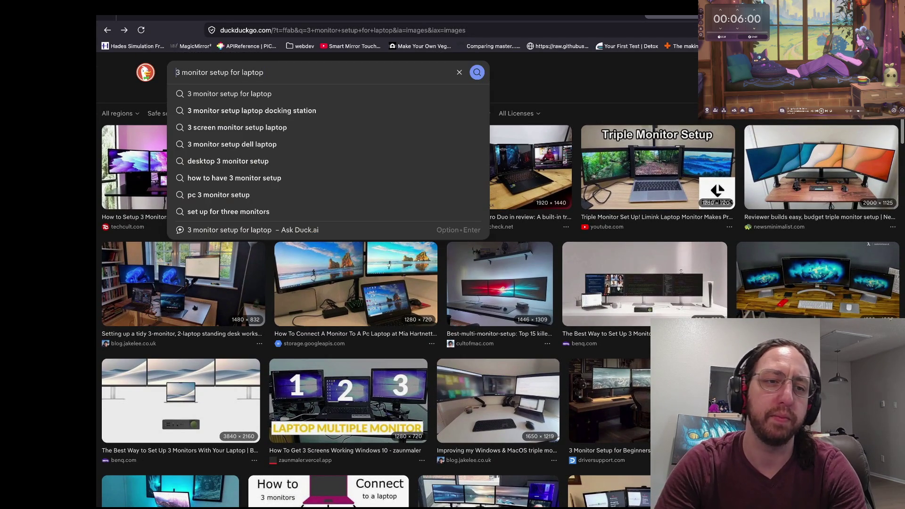
{"action": "key", "text": "BackSpace"}
{"action": "type", "text": "2"}
{"action": "key", "text": "Return"}
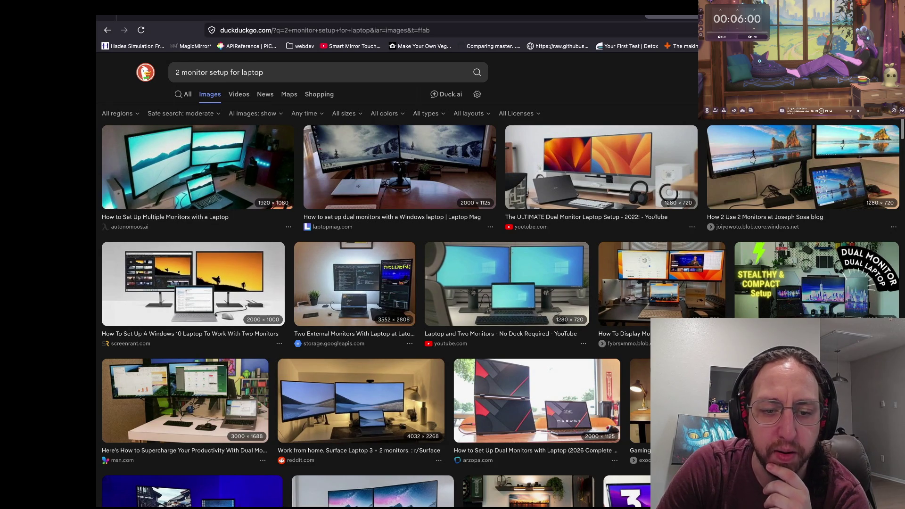
{"action": "scroll", "coordinate": [361, 401], "scroll_direction": "left", "scroll_amount": 3}
{"action": "scroll", "coordinate": [360, 400], "scroll_direction": "left", "scroll_amount": 3}
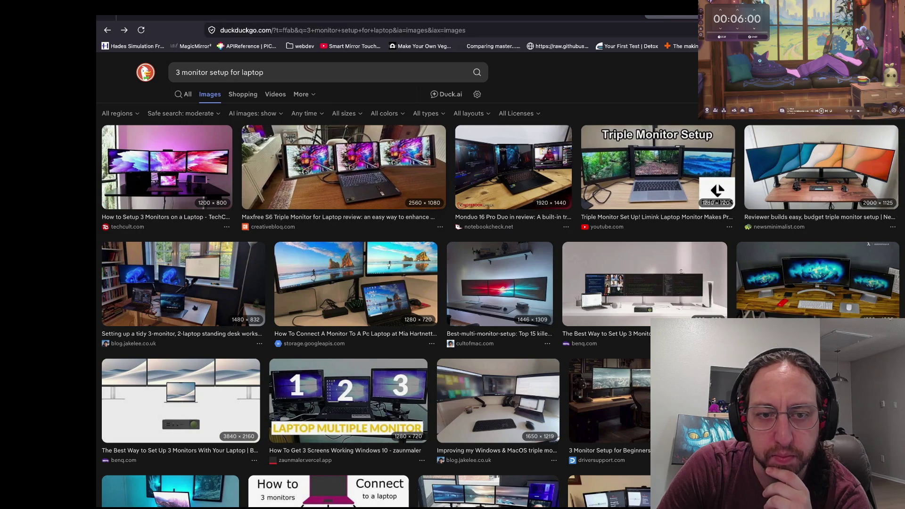
- Open the Maxfree S6 triple monitor photo and its Creative Bloq review article
{"action": "left_click", "coordinate": [344, 167]}
{"action": "scroll", "coordinate": [334, 353], "scroll_direction": "up", "scroll_amount": 3}
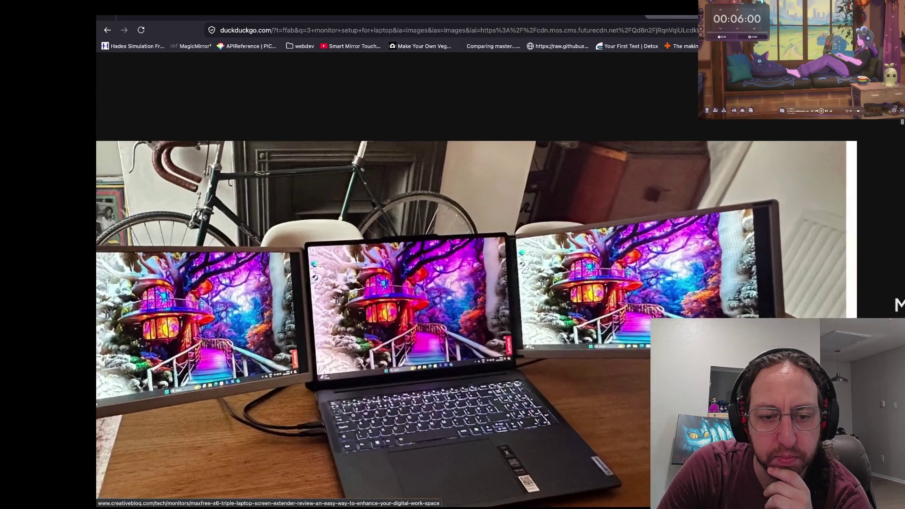
{"action": "scroll", "coordinate": [334, 354], "scroll_direction": "up", "scroll_amount": 1}
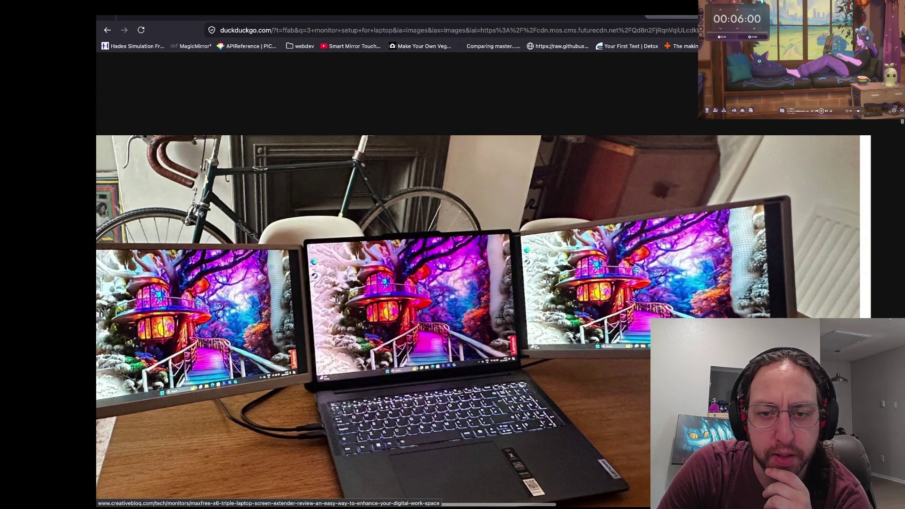
{"action": "scroll", "coordinate": [333, 354], "scroll_direction": "down", "scroll_amount": 4}
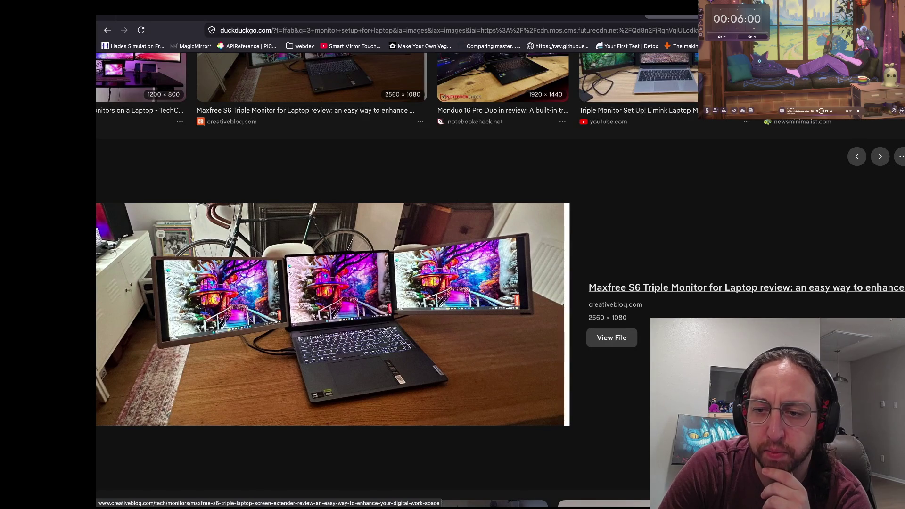
{"action": "left_click", "coordinate": [334, 354]}
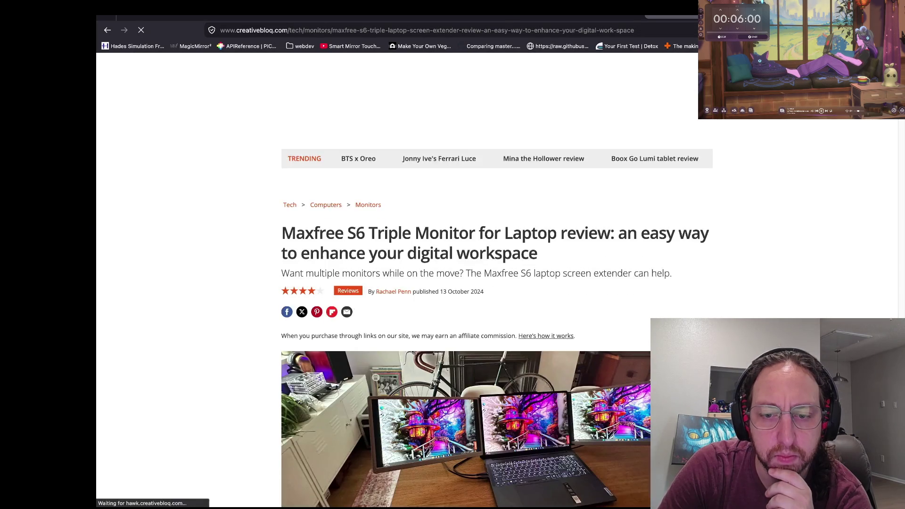
- Scroll through the Maxfree S6 review's specs (1920x1080p, two 15.6-inch screens, 3 x USB-C) and back up
{"action": "scroll", "coordinate": [422, 283], "scroll_direction": "down", "scroll_amount": 8}
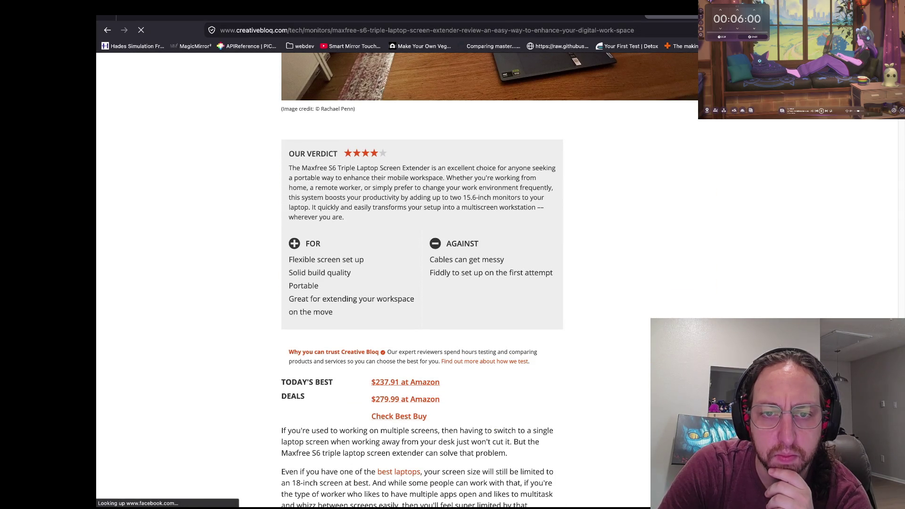
{"action": "scroll", "coordinate": [423, 283], "scroll_direction": "down", "scroll_amount": 6}
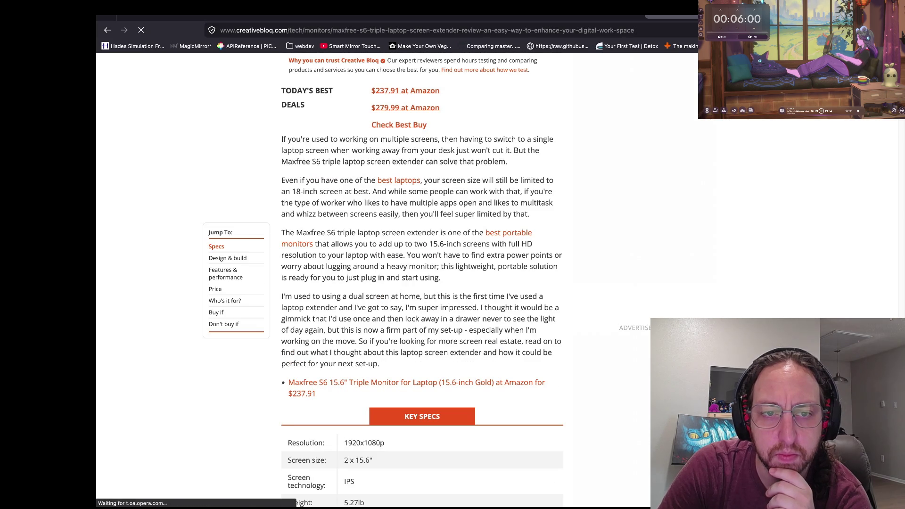
{"action": "scroll", "coordinate": [423, 283], "scroll_direction": "down", "scroll_amount": 1}
{"action": "scroll", "coordinate": [423, 283], "scroll_direction": "down", "scroll_amount": 5}
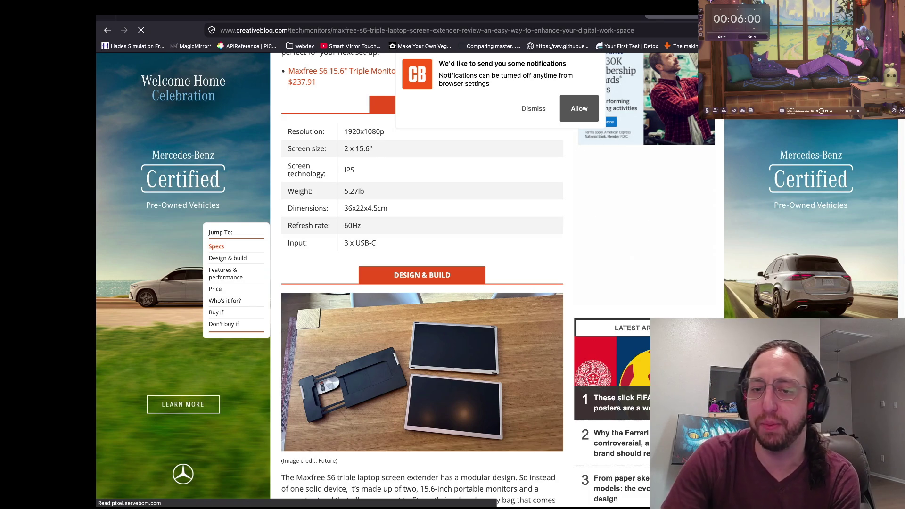
{"action": "scroll", "coordinate": [422, 278], "scroll_direction": "down", "scroll_amount": 3}
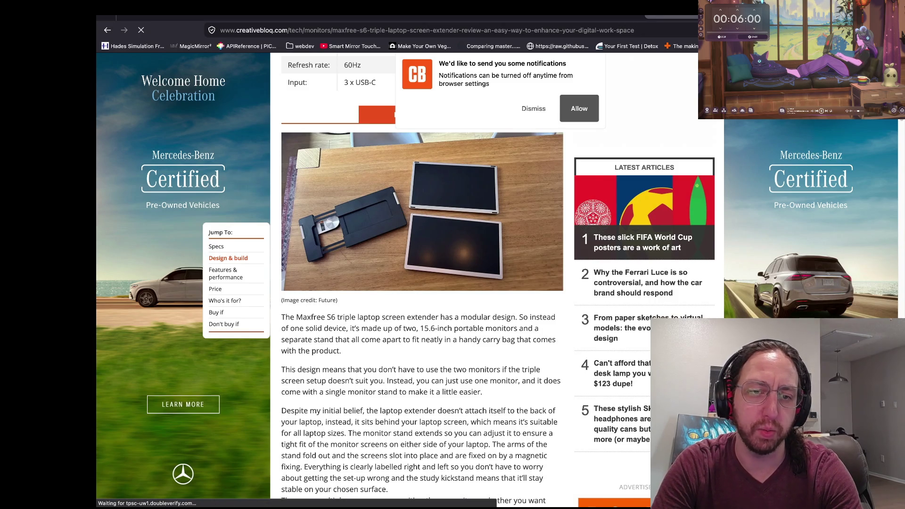
{"action": "scroll", "coordinate": [422, 278], "scroll_direction": "down", "scroll_amount": 6}
{"action": "scroll", "coordinate": [422, 279], "scroll_direction": "up", "scroll_amount": 8}
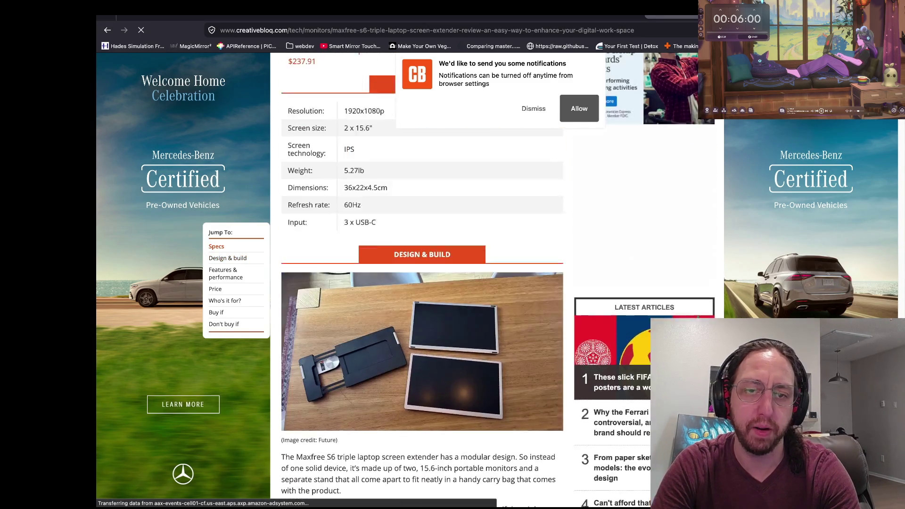
{"action": "scroll", "coordinate": [422, 278], "scroll_direction": "up", "scroll_amount": 2}
{"action": "scroll", "coordinate": [422, 278], "scroll_direction": "up", "scroll_amount": 1}
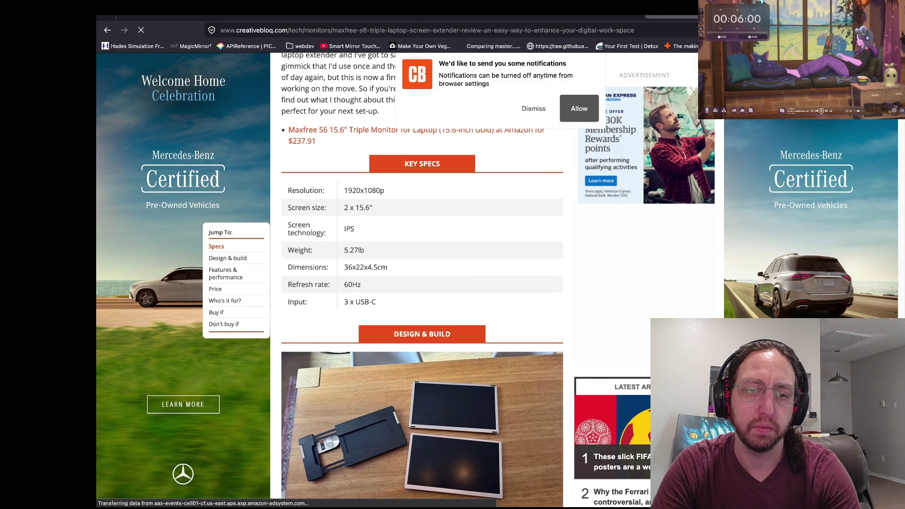
{"action": "scroll", "coordinate": [422, 278], "scroll_direction": "up", "scroll_amount": 8}
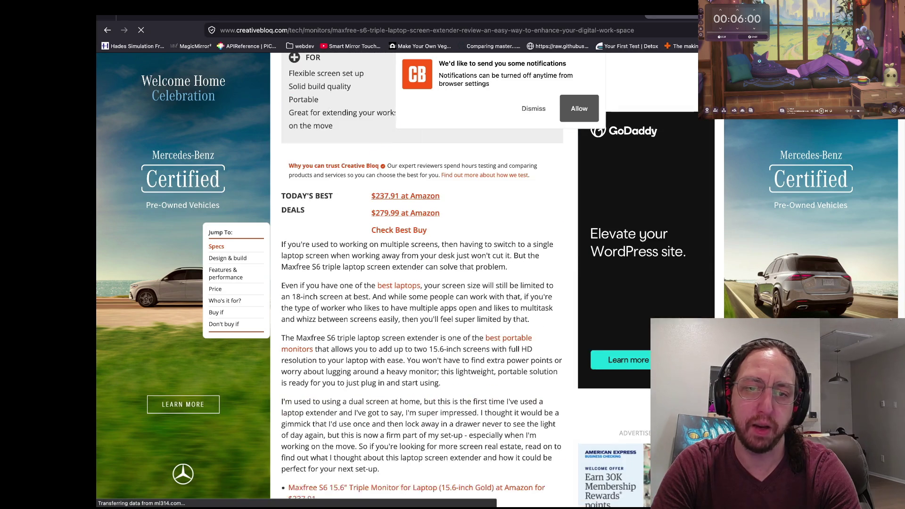
{"action": "scroll", "coordinate": [422, 278], "scroll_direction": "up", "scroll_amount": 3}
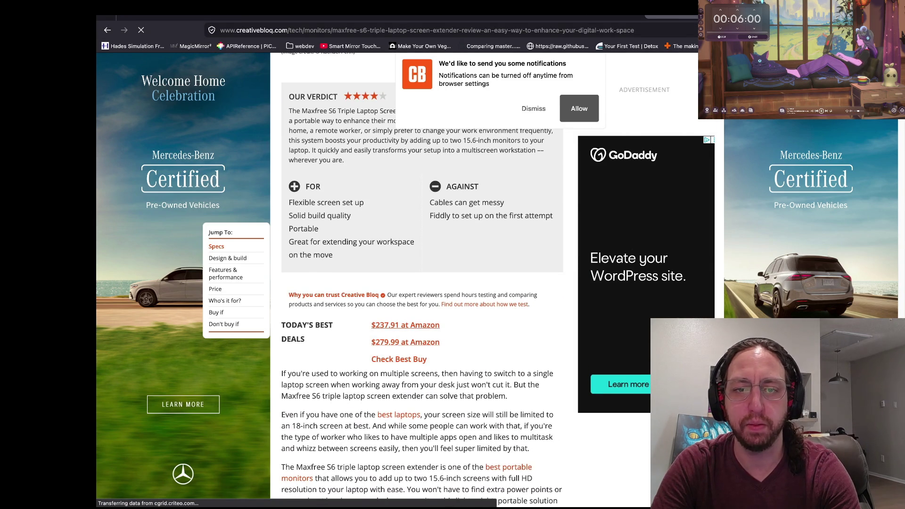
{"action": "scroll", "coordinate": [422, 278], "scroll_direction": "up", "scroll_amount": 6}
{"action": "scroll", "coordinate": [422, 278], "scroll_direction": "up", "scroll_amount": 5}
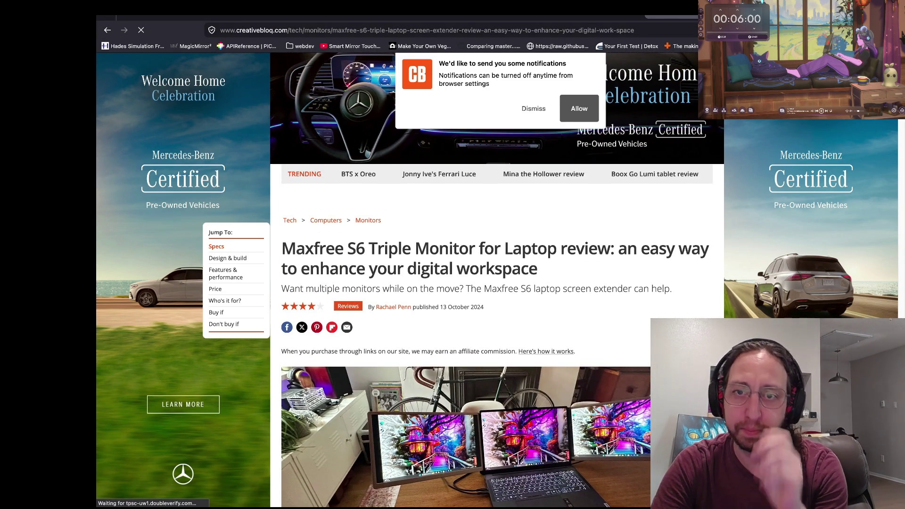
- Close the review tab, switch to the Godot desktop, and stop the running chess game
{"action": "key", "text": "ctrl+w"}
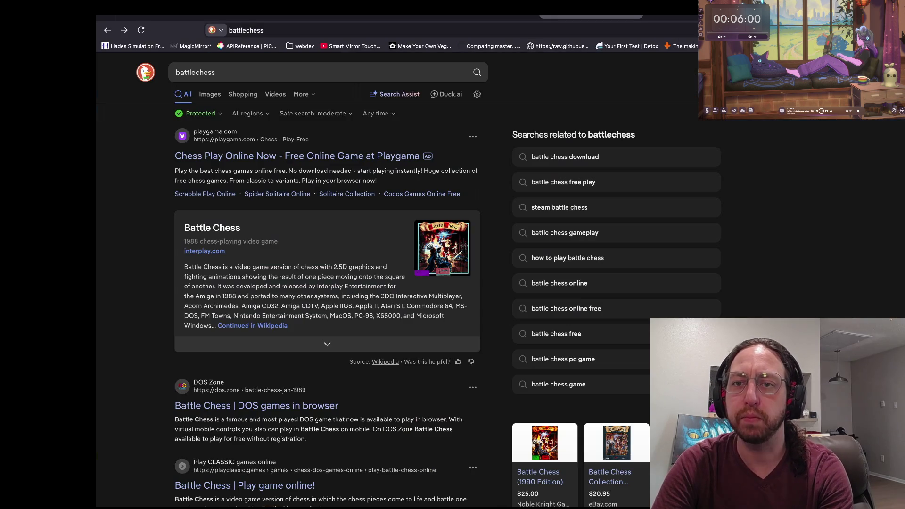
{"action": "key", "text": "ctrl+Left"}
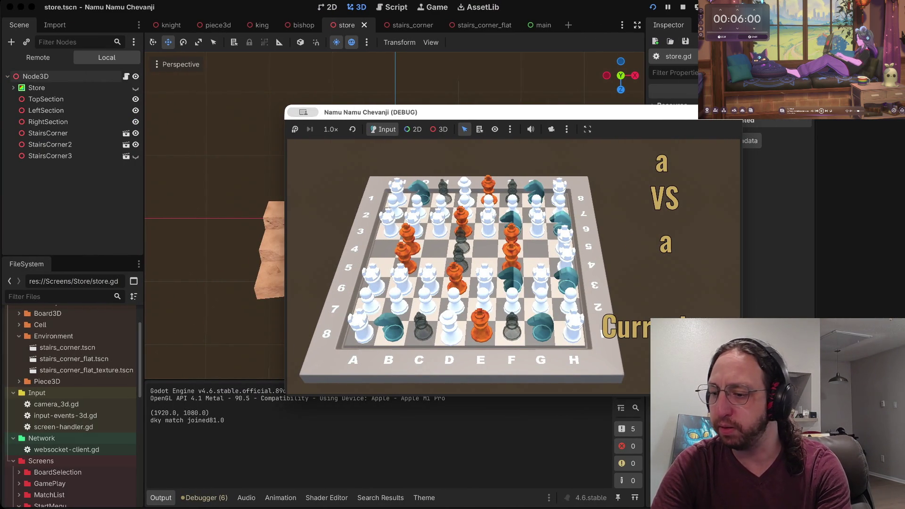
{"action": "mouse_move", "coordinate": [425, 112]}
{"action": "left_mouse_down"}
{"action": "mouse_move", "coordinate": [418, 179]}
{"action": "mouse_move", "coordinate": [487, 222]}
{"action": "mouse_move", "coordinate": [483, 204]}
{"action": "mouse_move", "coordinate": [428, 144]}
{"action": "mouse_move", "coordinate": [411, 97]}
{"action": "left_mouse_up"}
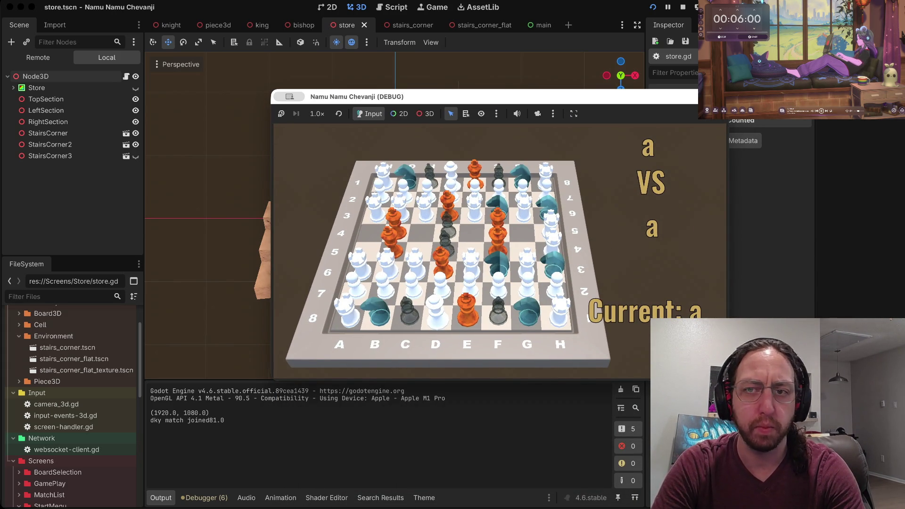
{"action": "key", "text": "ctrl+Right"}
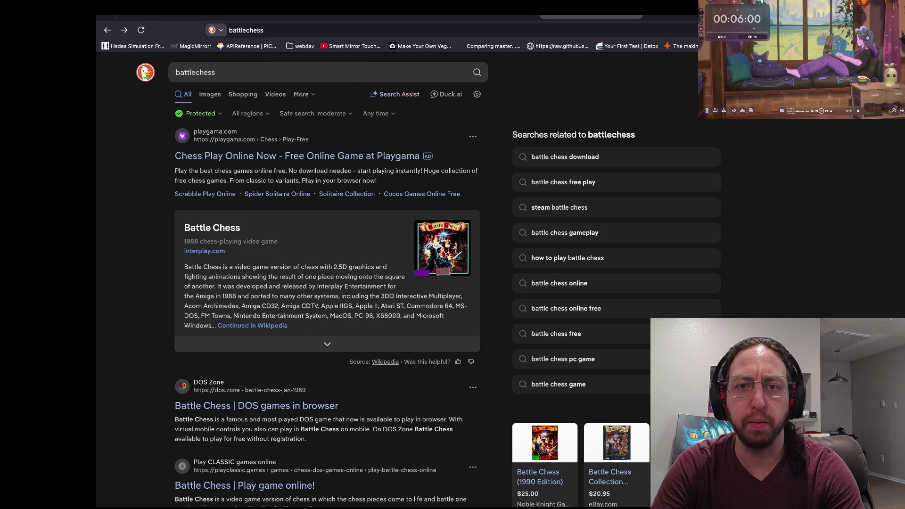
{"action": "key", "text": "ctrl+Left"}
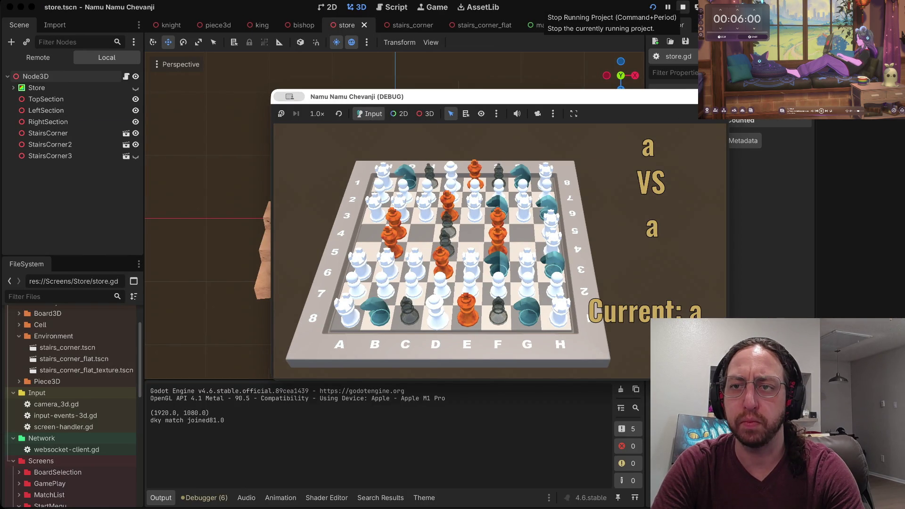
{"action": "left_click", "coordinate": [682, 7]}
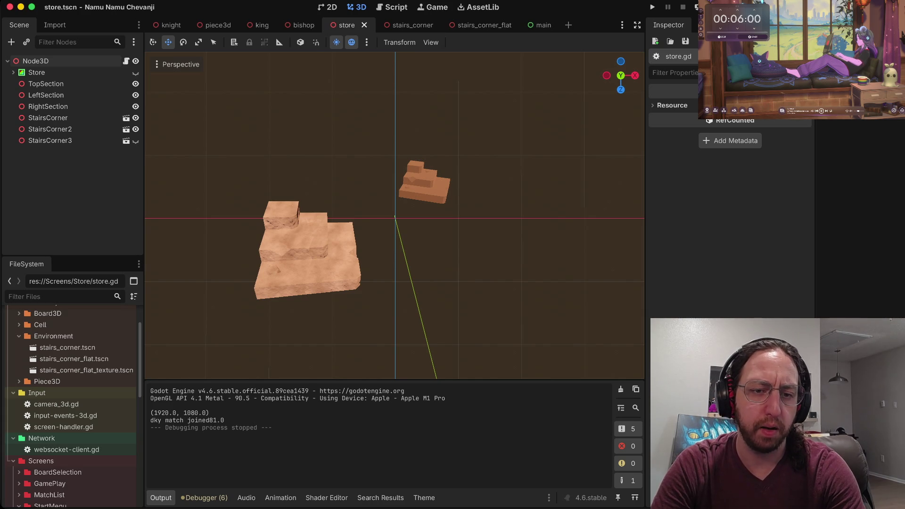
- Raise and rotate the StairsCorner2 copy, then hide it
{"action": "left_click", "coordinate": [48, 118]}
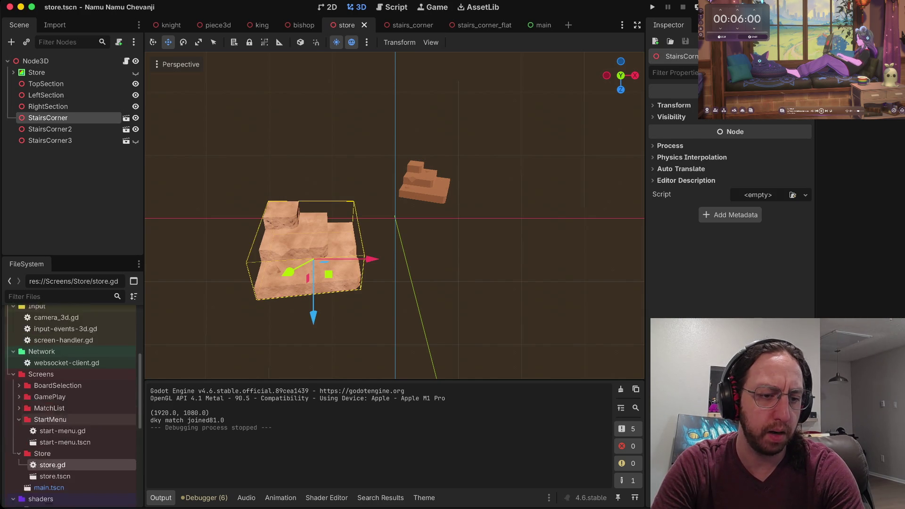
{"action": "scroll", "coordinate": [75, 366], "scroll_direction": "up", "scroll_amount": 5}
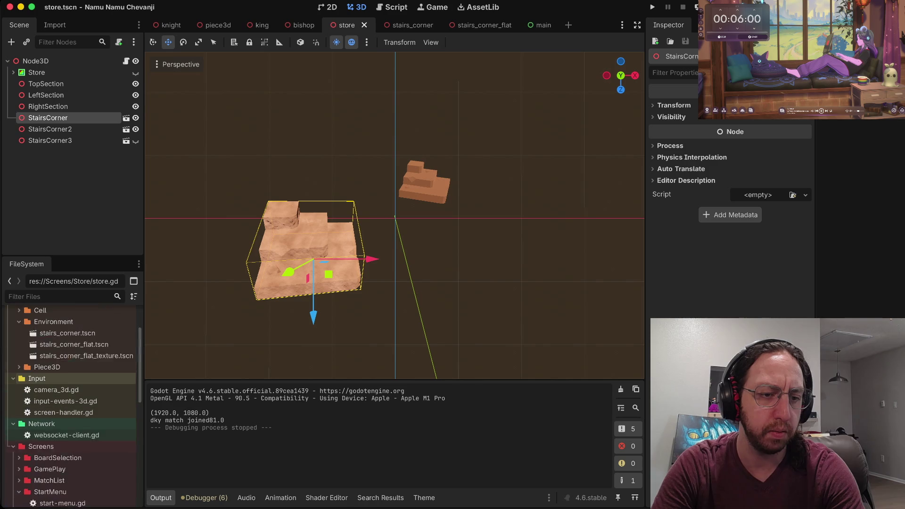
{"action": "left_click", "coordinate": [18, 389]}
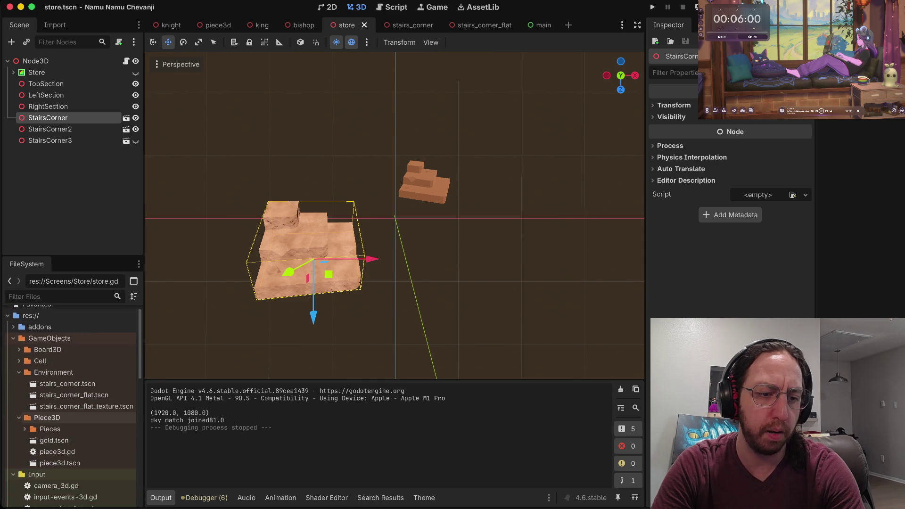
{"action": "scroll", "coordinate": [70, 378], "scroll_direction": "down", "scroll_amount": 1}
{"action": "left_click", "coordinate": [49, 129]}
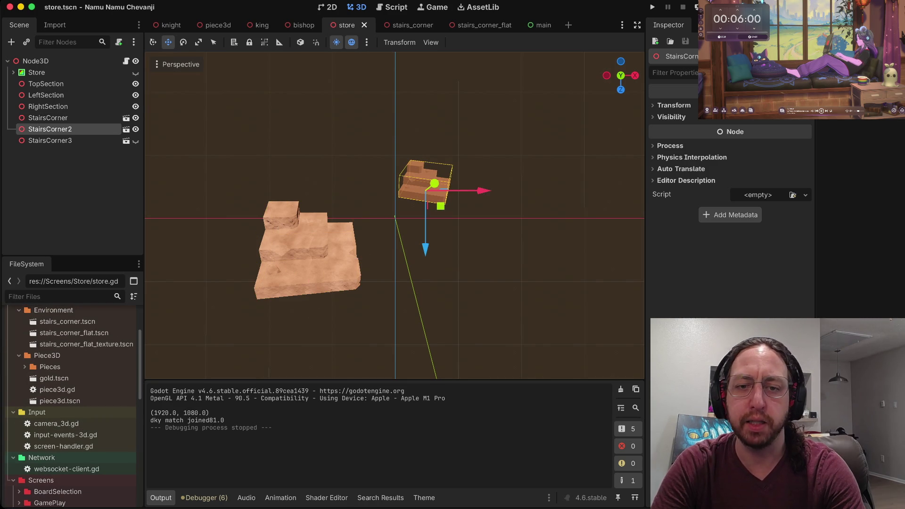
{"action": "left_click_drag", "start_coordinate": [426, 231], "coordinate": [469, 191]}
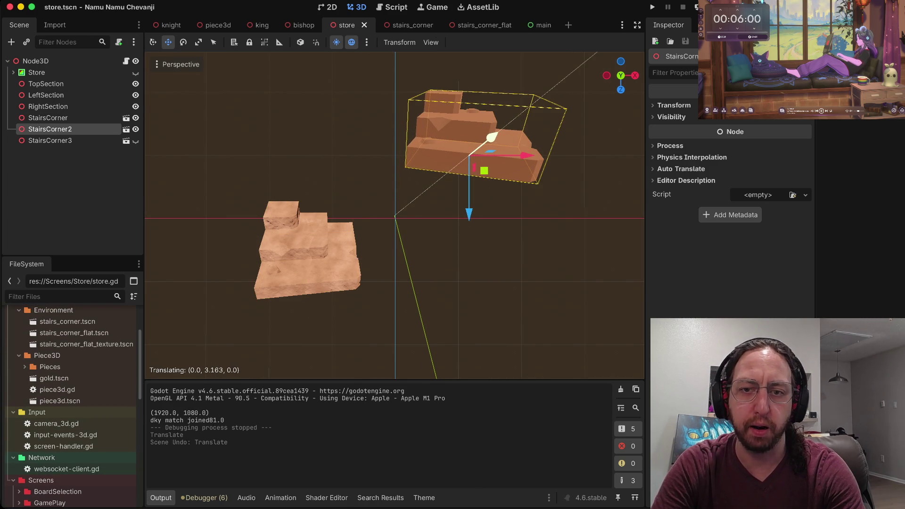
{"action": "mouse_move", "coordinate": [492, 137]}
{"action": "left_mouse_down"}
{"action": "mouse_move", "coordinate": [453, 155]}
{"action": "mouse_move", "coordinate": [502, 139]}
{"action": "left_mouse_up"}
{"action": "key", "text": "e"}
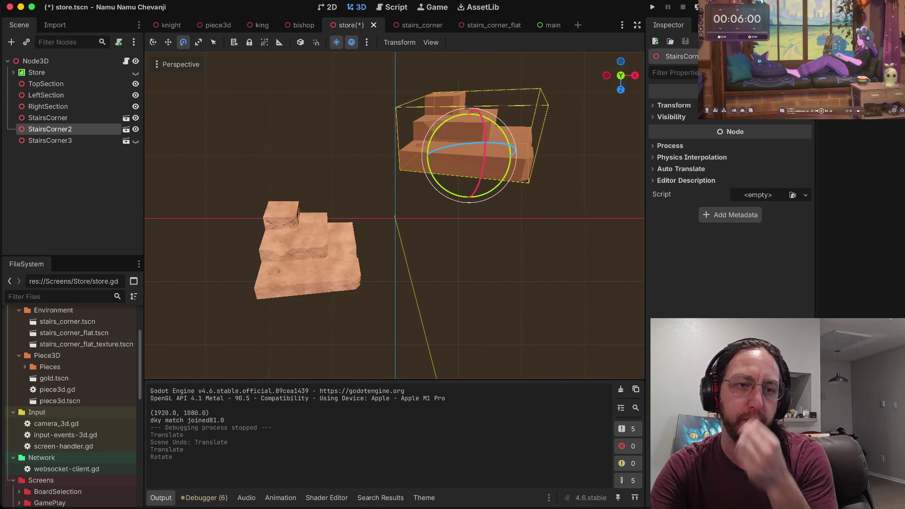
{"action": "left_click", "coordinate": [135, 129]}
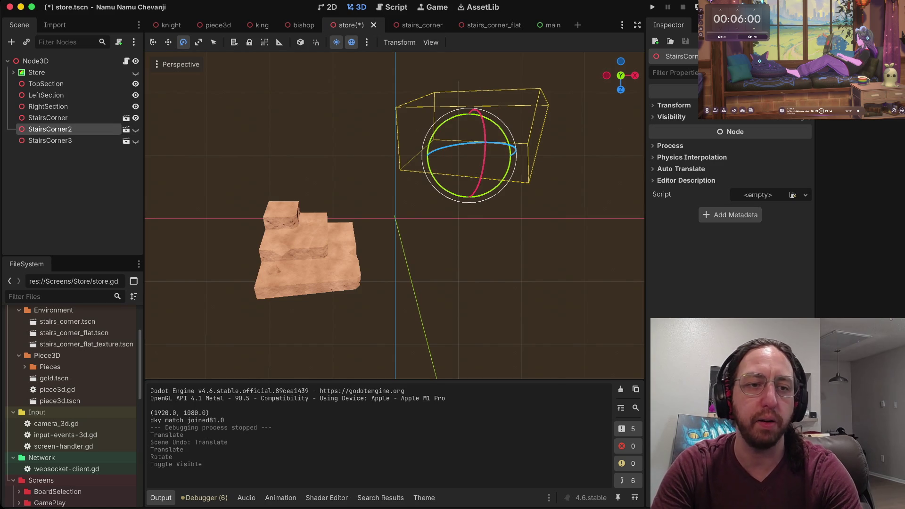
- Delete StairsCorner2 and StairsCorner3 from the store scene
{"action": "left_click", "coordinate": [50, 141]}
{"action": "left_click", "coordinate": [84, 129], "text": "shift"}
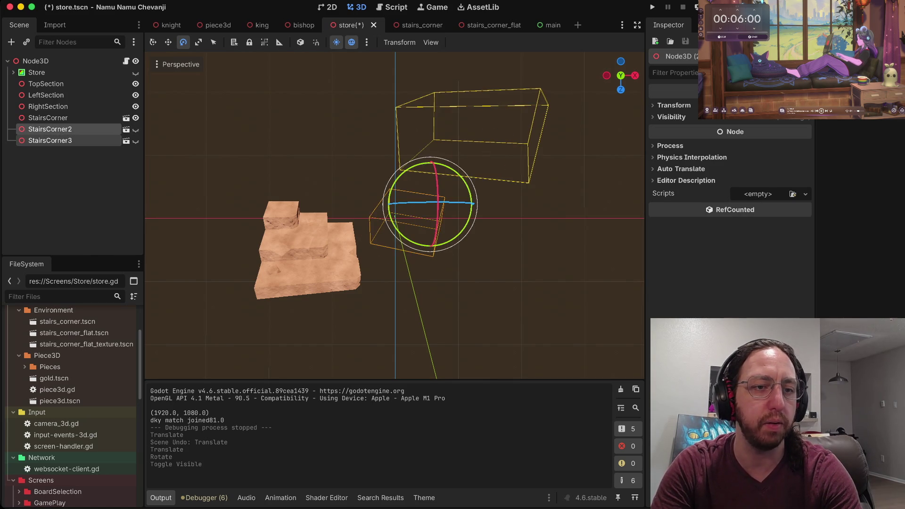
{"action": "right_click", "coordinate": [84, 128]}
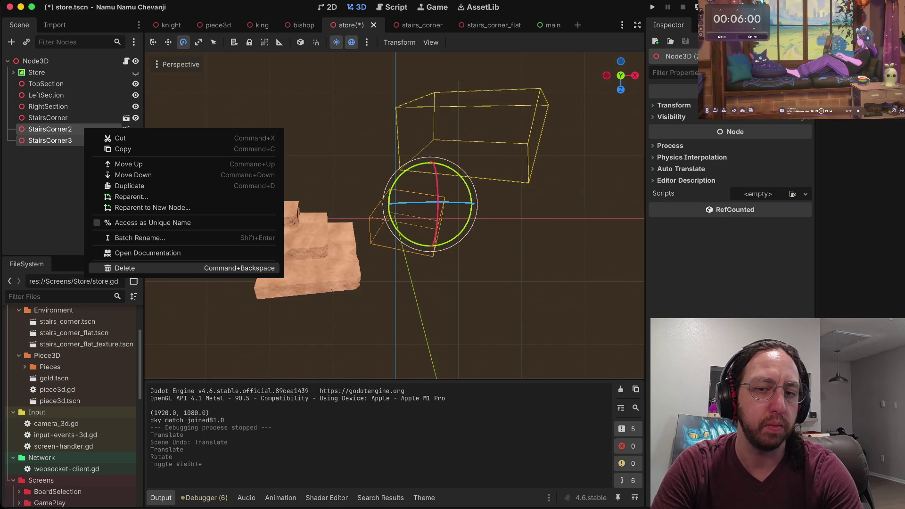
{"action": "left_click", "coordinate": [125, 268]}
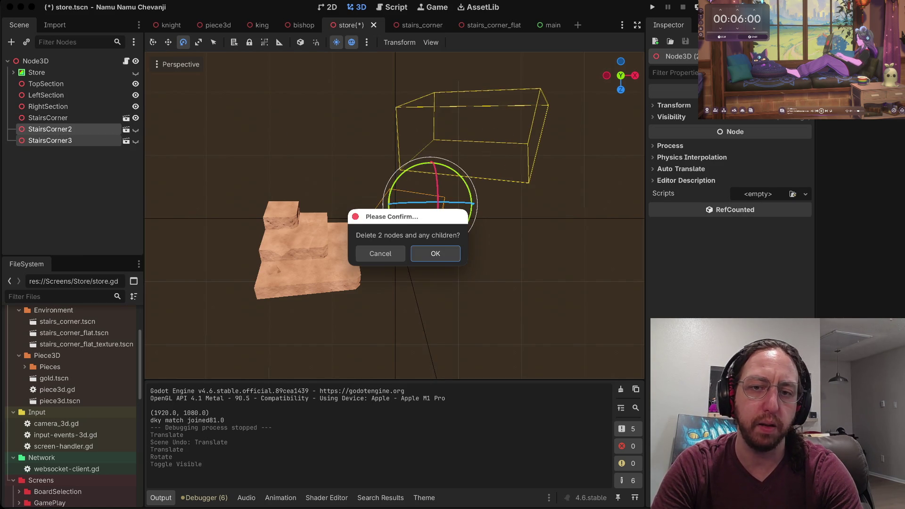
{"action": "key", "text": "Return"}
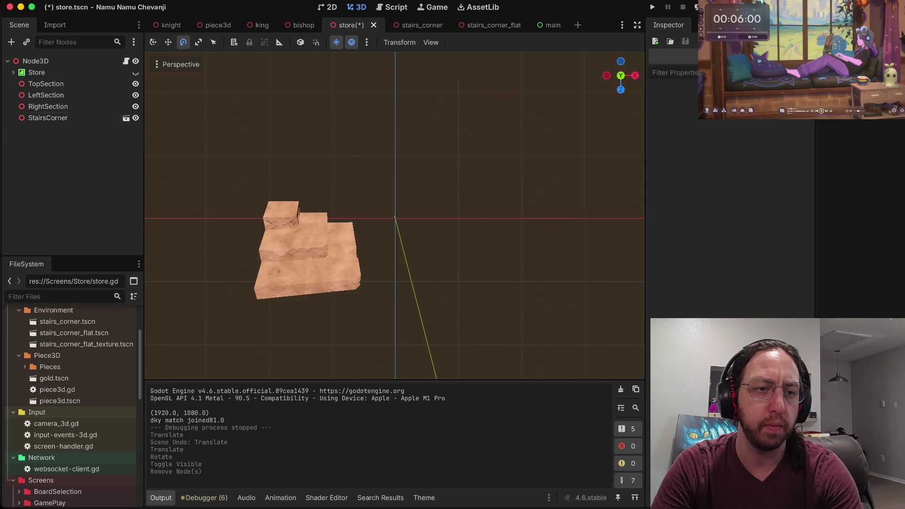
- Open the remaining StairsCorner in its own scene tab
{"action": "left_click", "coordinate": [47, 117]}
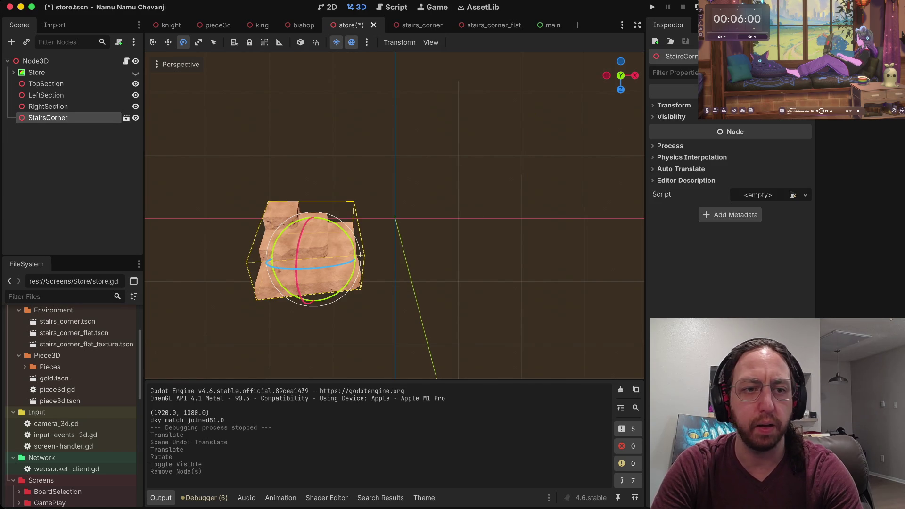
{"action": "key", "text": "Escape"}
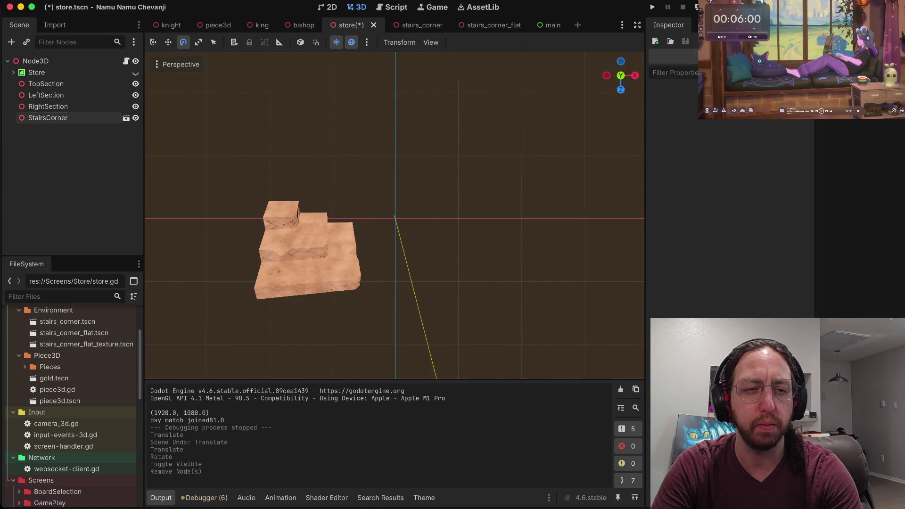
{"action": "left_click", "coordinate": [126, 118]}
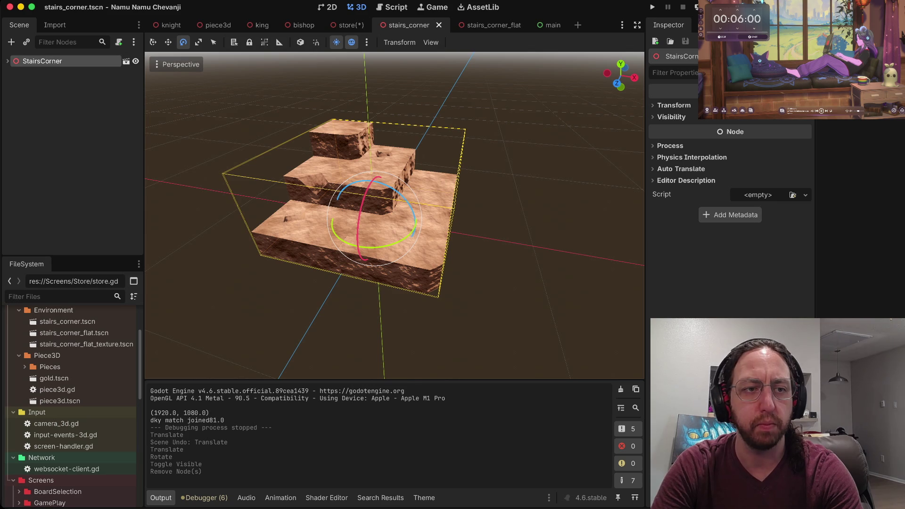
- Select the stairs-corner mesh and compare its material with and without the metallic texture
{"action": "left_click", "coordinate": [7, 61]}
{"action": "left_click", "coordinate": [49, 73]}
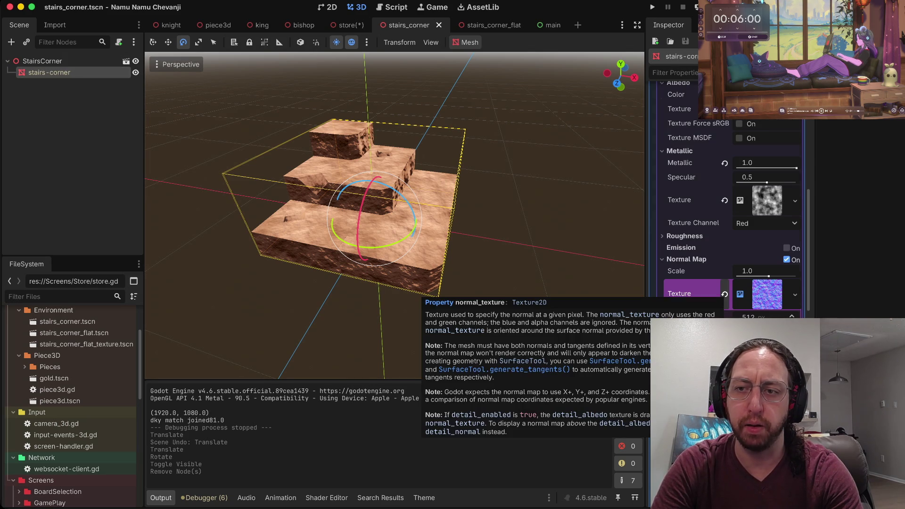
{"action": "scroll", "coordinate": [722, 293], "scroll_direction": "up", "scroll_amount": 5}
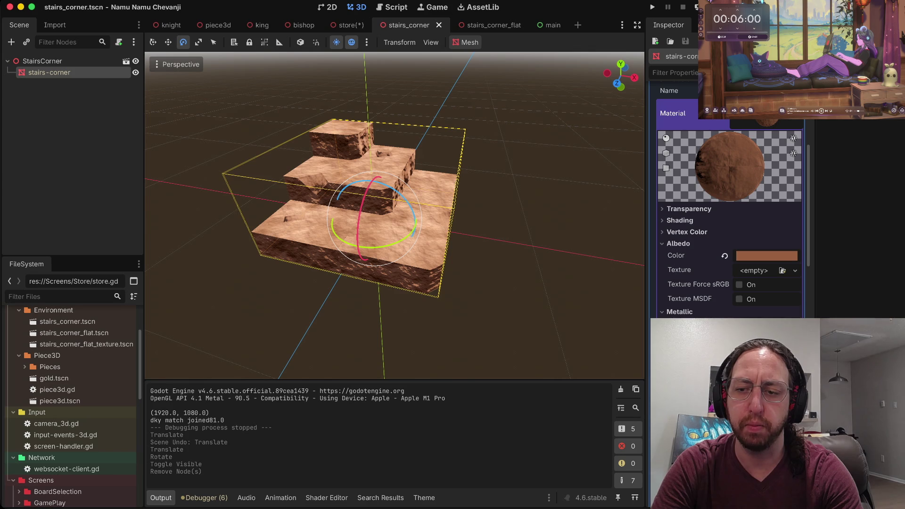
{"action": "left_click", "coordinate": [754, 359]}
{"action": "key", "text": "ctrl+z"}
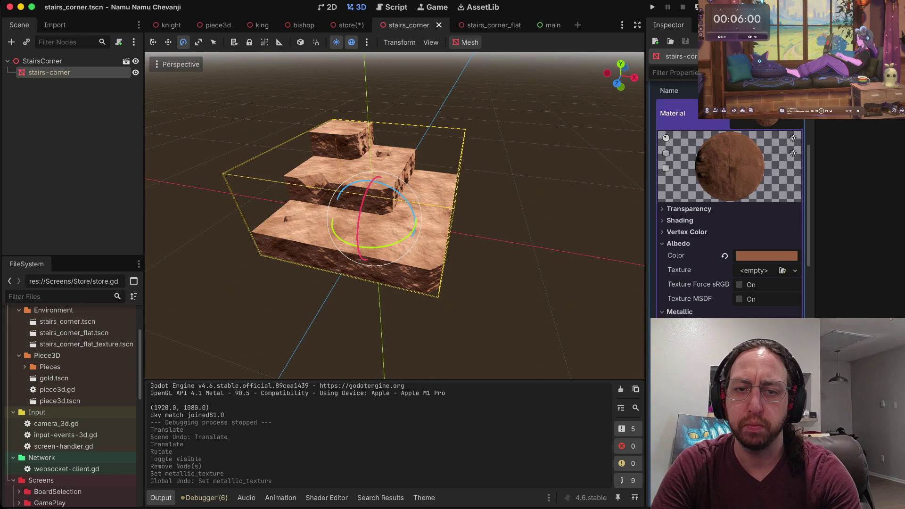
{"action": "left_click", "coordinate": [754, 358]}
{"action": "key", "text": "ctrl+z"}
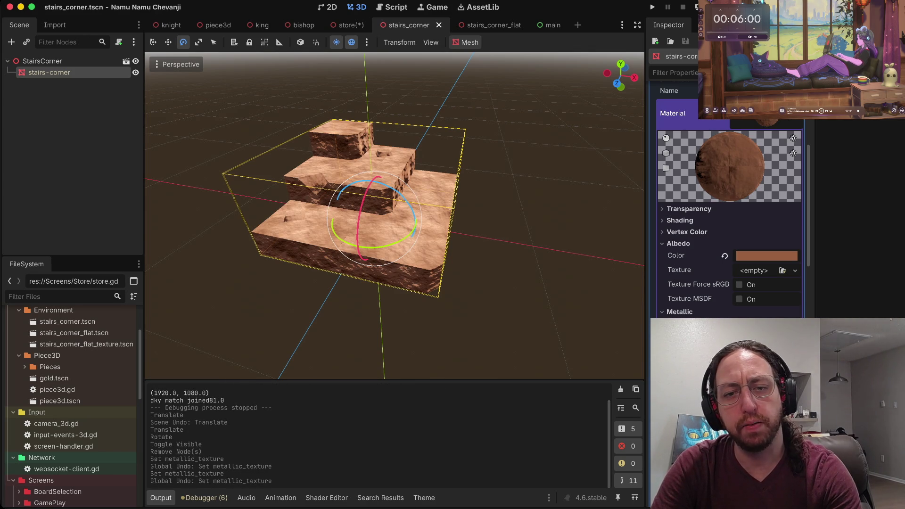
{"action": "left_click", "coordinate": [754, 358]}
{"action": "key", "text": "ctrl+z"}
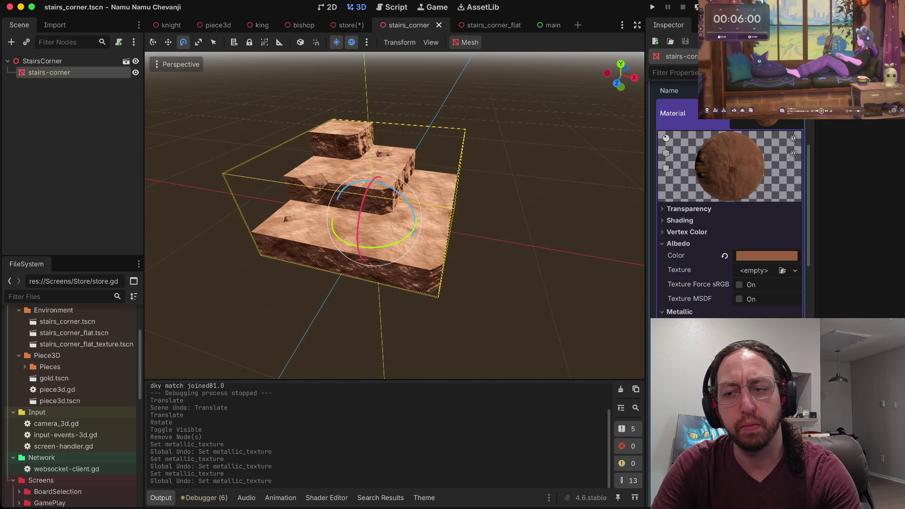
- Change the metallic value, recompare the metallic texture, and adjust the noise frequency
{"action": "left_click", "coordinate": [755, 327]}
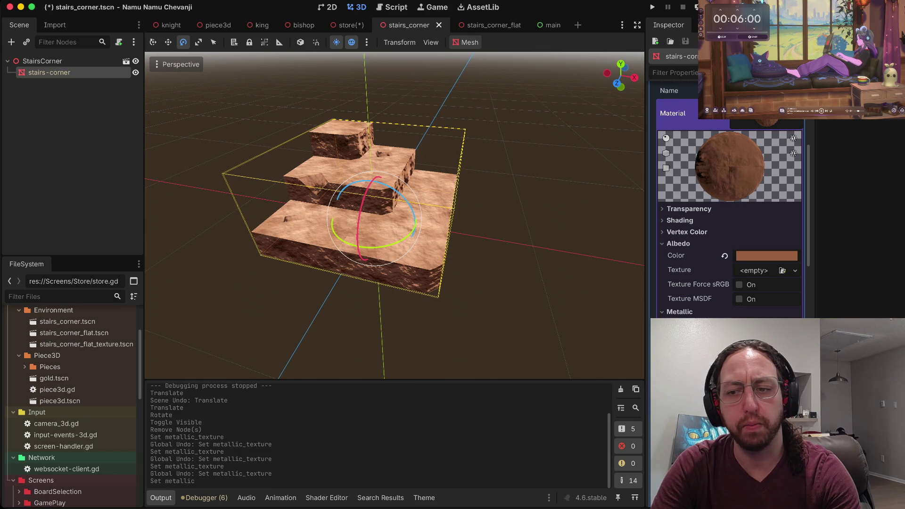
{"action": "left_click", "coordinate": [754, 359]}
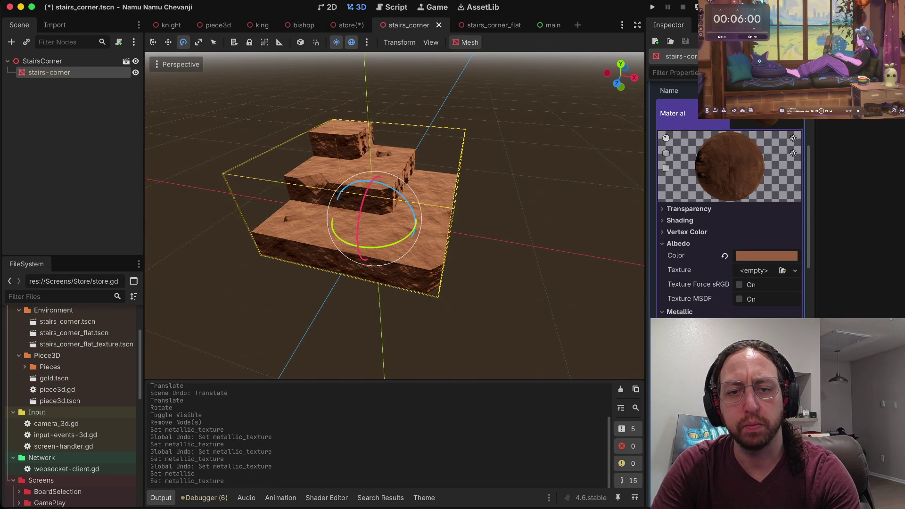
{"action": "key", "text": "ctrl+z"}
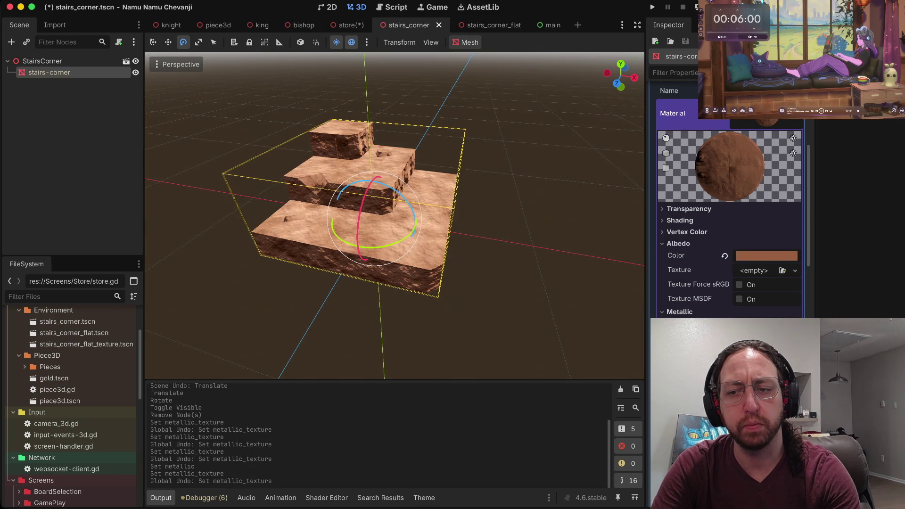
{"action": "left_click", "coordinate": [755, 358]}
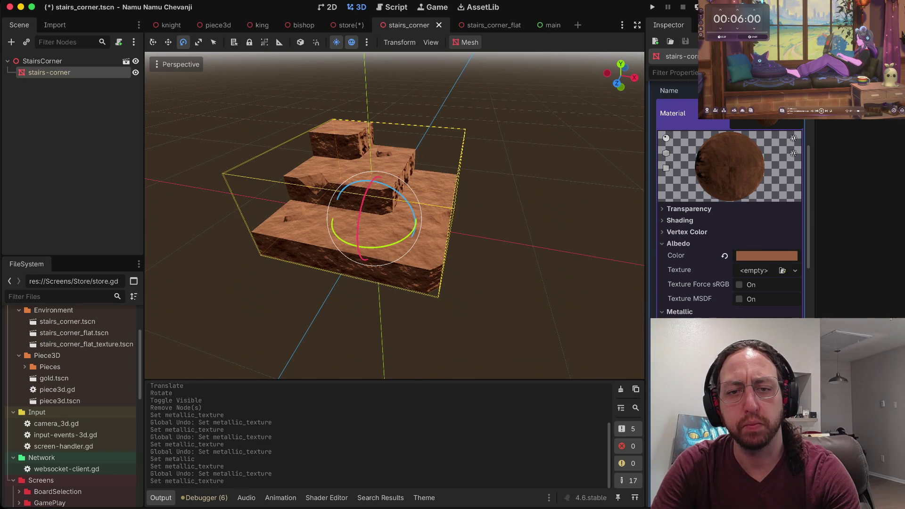
{"action": "key", "text": "ctrl+z"}
{"action": "left_click", "coordinate": [754, 359]}
{"action": "key", "text": "ctrl+z"}
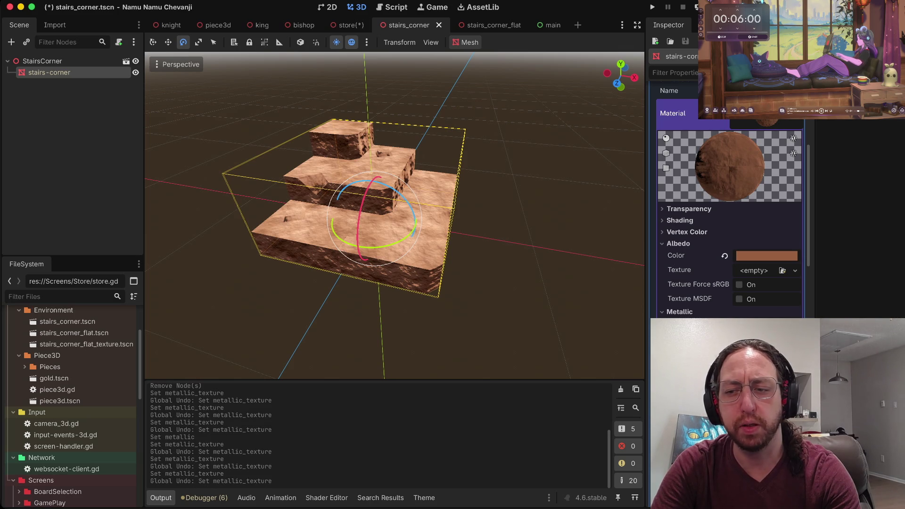
{"action": "scroll", "coordinate": [730, 208], "scroll_direction": "down", "scroll_amount": 5}
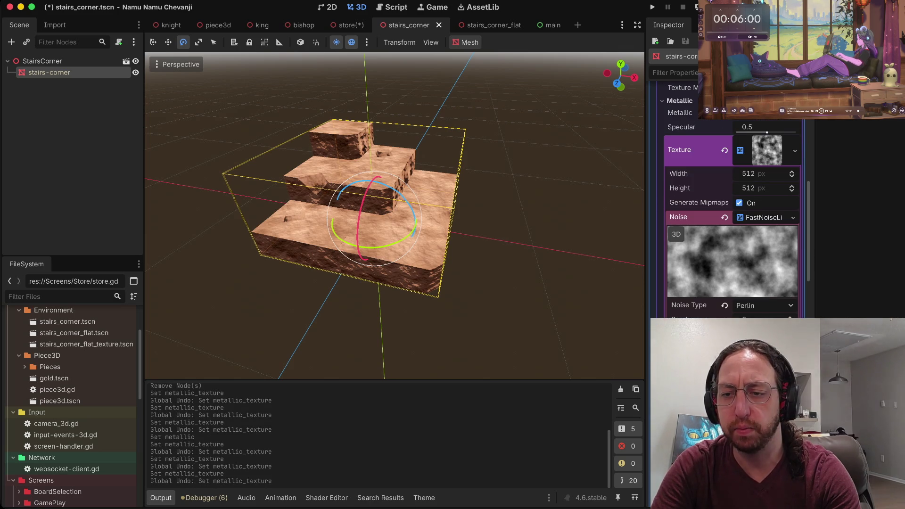
{"action": "mouse_move", "coordinate": [764, 349]}
{"action": "left_mouse_down"}
{"action": "mouse_move", "coordinate": [830, 349]}
{"action": "mouse_move", "coordinate": [764, 349]}
{"action": "left_mouse_up"}
{"action": "scroll", "coordinate": [731, 212], "scroll_direction": "down", "scroll_amount": 10}
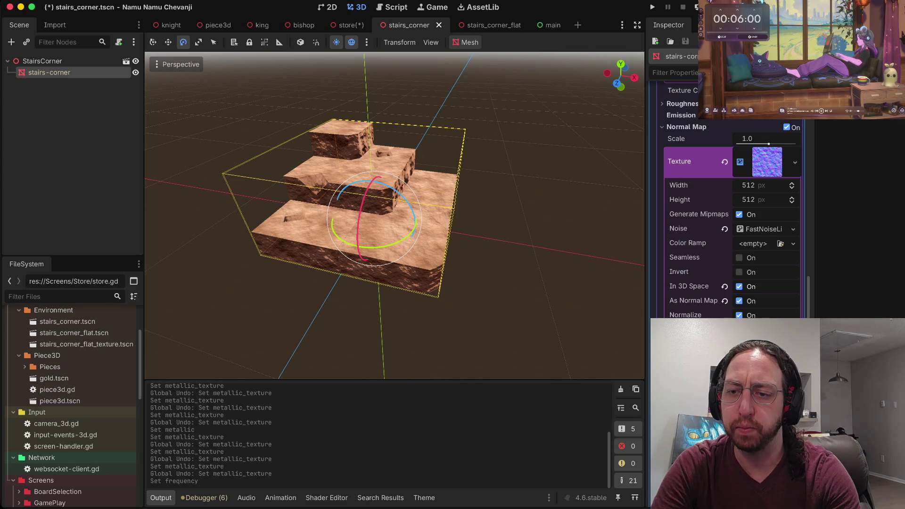
- Make the normal-map noise seamless and turn off its In 3D Space option
{"action": "left_click", "coordinate": [740, 258]}
{"action": "left_click", "coordinate": [740, 258]}
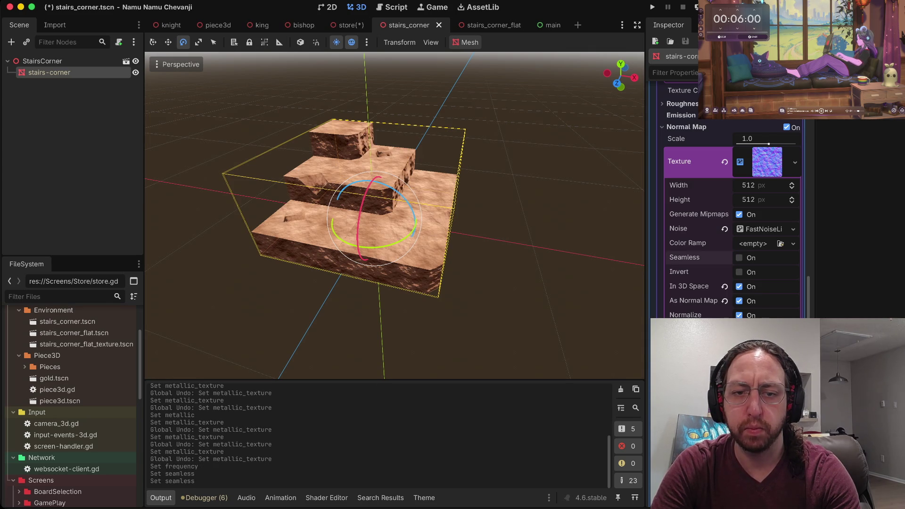
{"action": "left_click", "coordinate": [740, 258]}
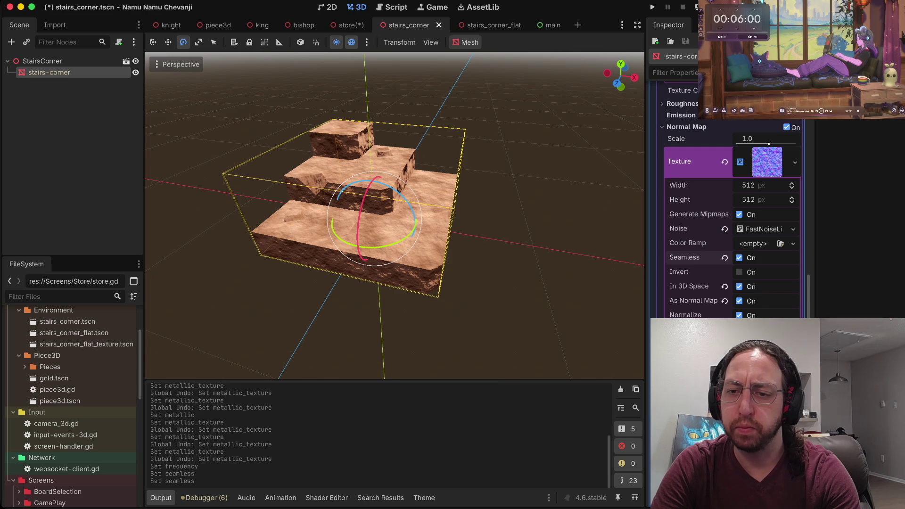
{"action": "left_click", "coordinate": [740, 287]}
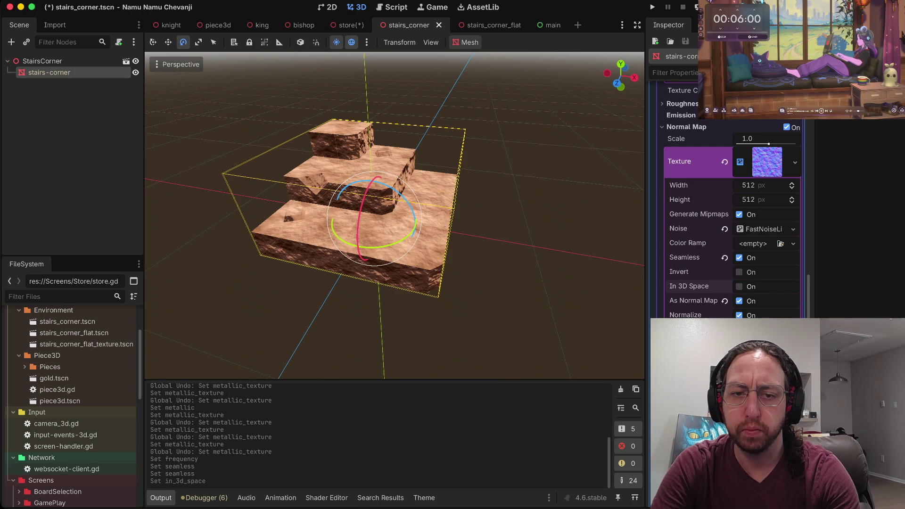
{"action": "left_click", "coordinate": [739, 287]}
{"action": "left_click", "coordinate": [739, 286]}
{"action": "left_click", "coordinate": [739, 287]}
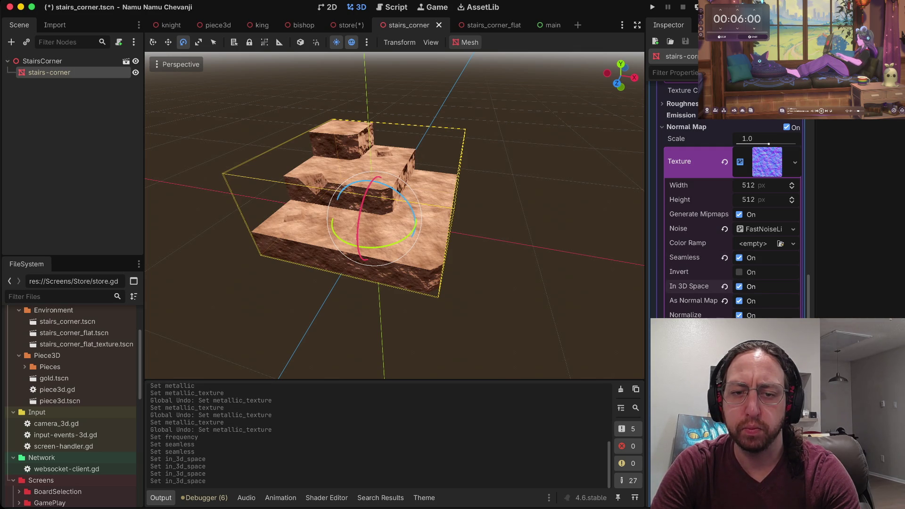
{"action": "left_click", "coordinate": [740, 287]}
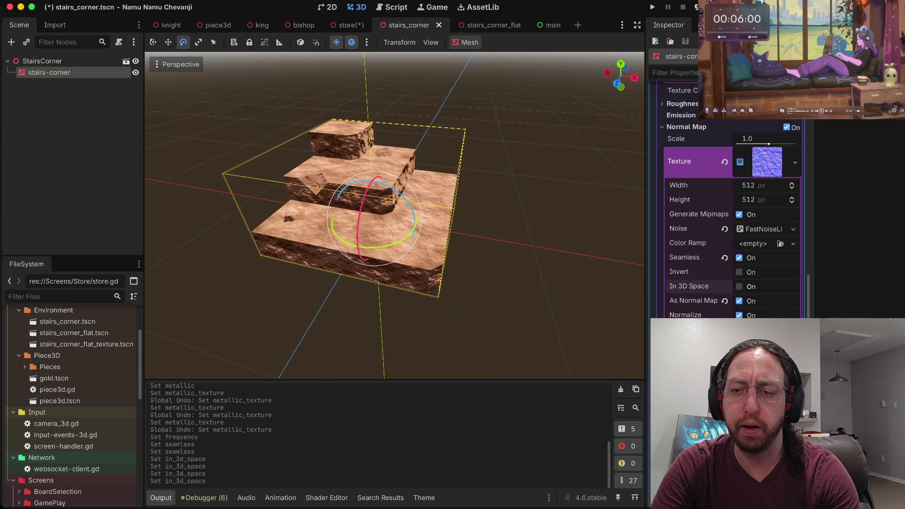
{"action": "left_click", "coordinate": [740, 286]}
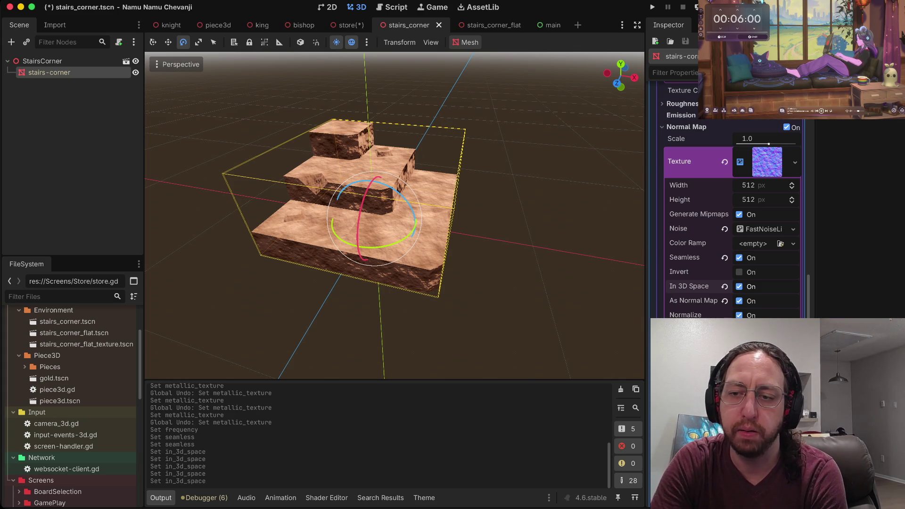
{"action": "left_click", "coordinate": [740, 287]}
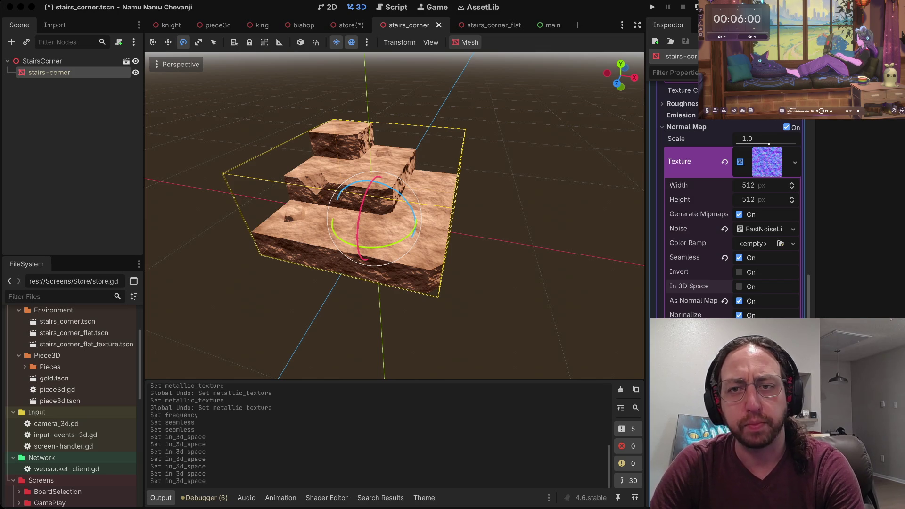
- Save the stairs_corner scene and deselect the mesh
{"action": "key", "text": "super+Tab"}
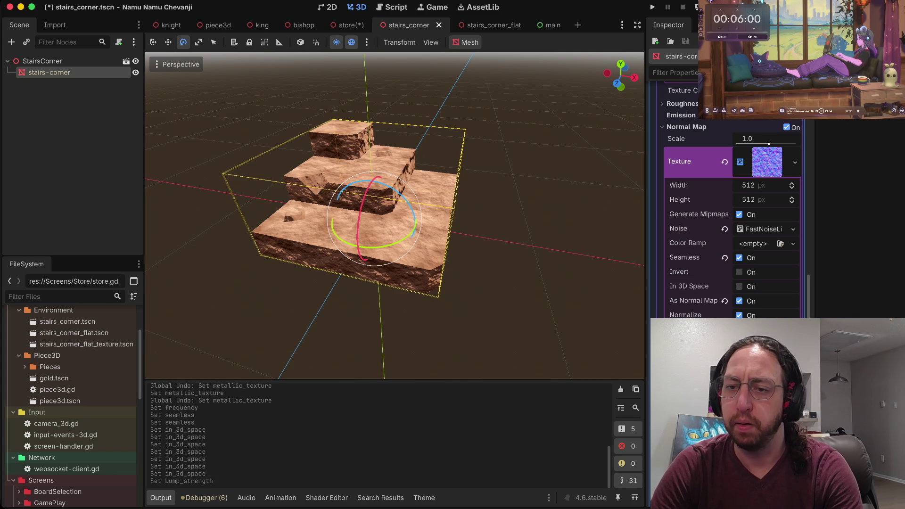
{"action": "key", "text": "super+s"}
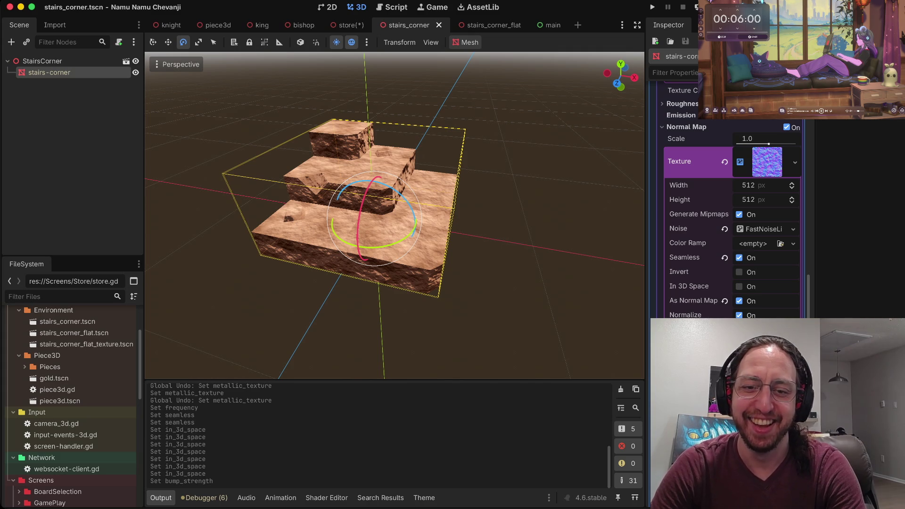
{"action": "key", "text": "Escape"}
{"action": "scroll", "coordinate": [395, 215], "scroll_direction": "up", "scroll_amount": 3}
{"action": "scroll", "coordinate": [395, 215], "scroll_direction": "down", "scroll_amount": 3}
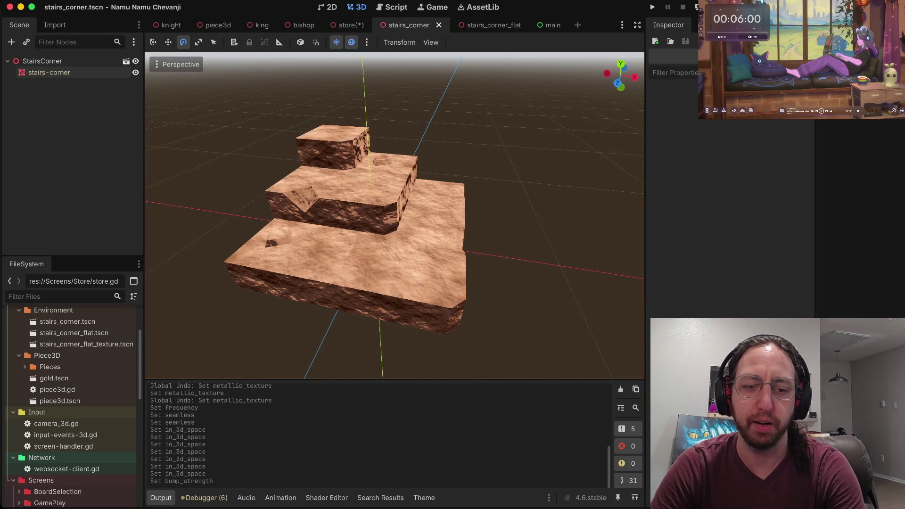
- Run the game and start playing from the splash menu
{"action": "scroll", "coordinate": [71, 423], "scroll_direction": "down", "scroll_amount": 3}
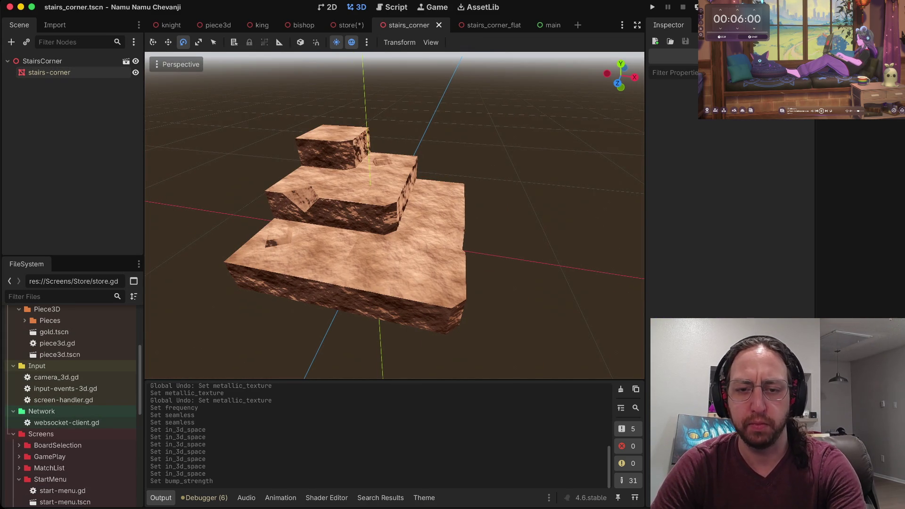
{"action": "key", "text": "super+b"}
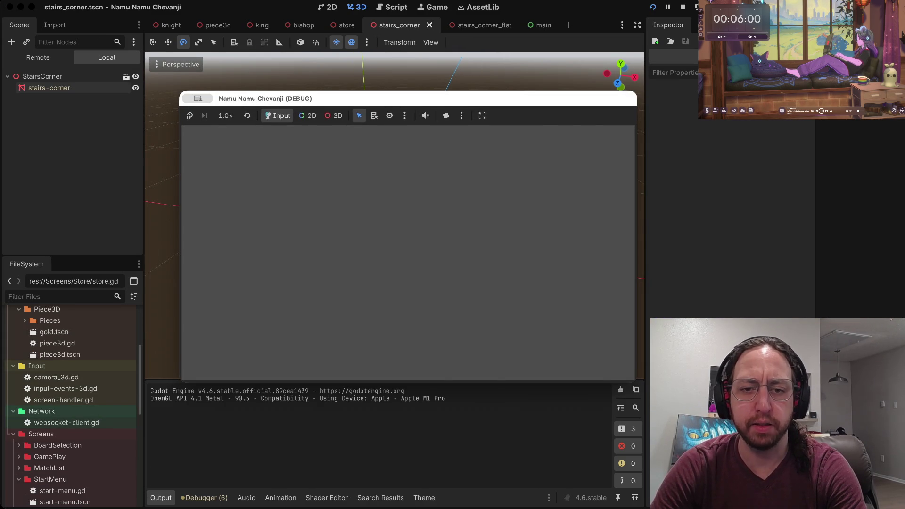
{"action": "left_click", "coordinate": [307, 289]}
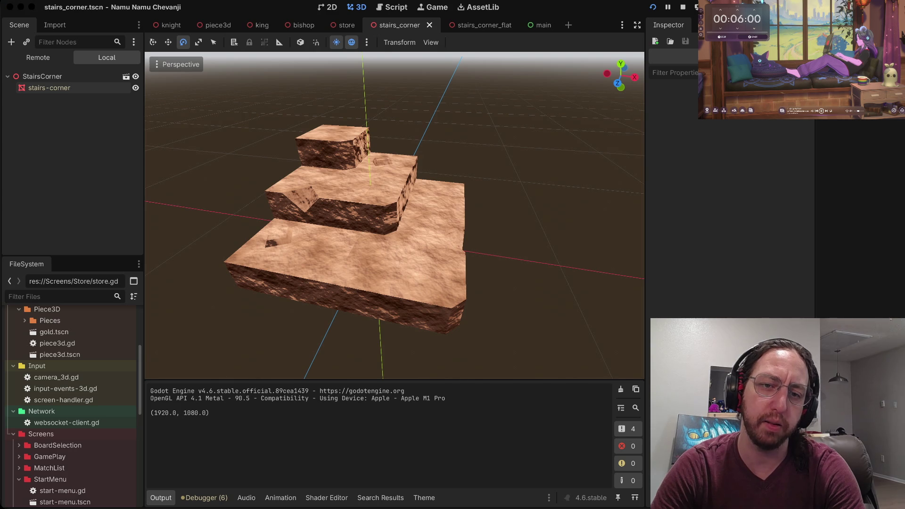
- Select the StairsCorner root, then select store.tscn in the FileSystem dock
{"action": "left_click", "coordinate": [42, 76]}
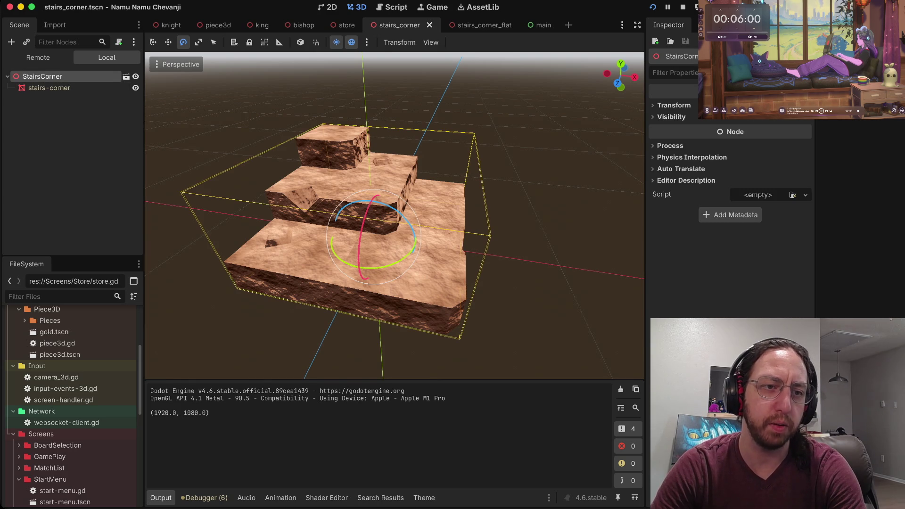
{"action": "scroll", "coordinate": [71, 389], "scroll_direction": "up", "scroll_amount": 5}
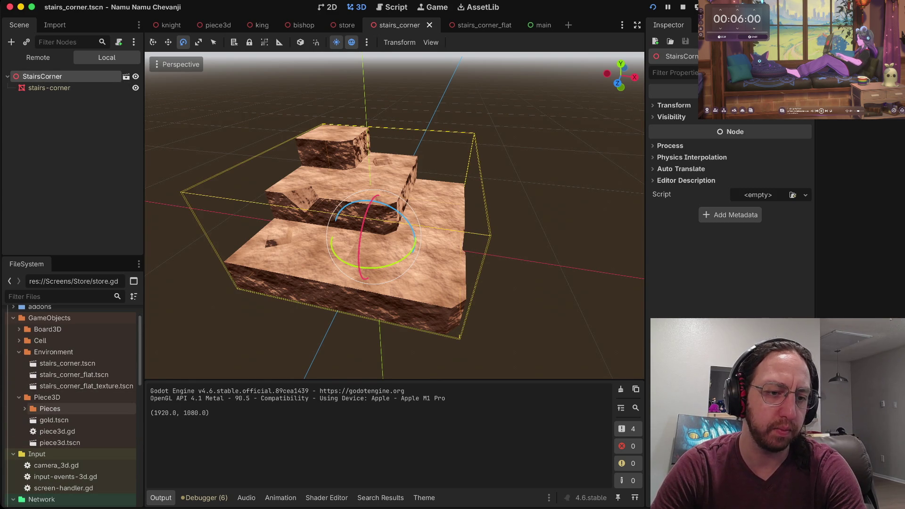
{"action": "scroll", "coordinate": [71, 363], "scroll_direction": "down", "scroll_amount": 5}
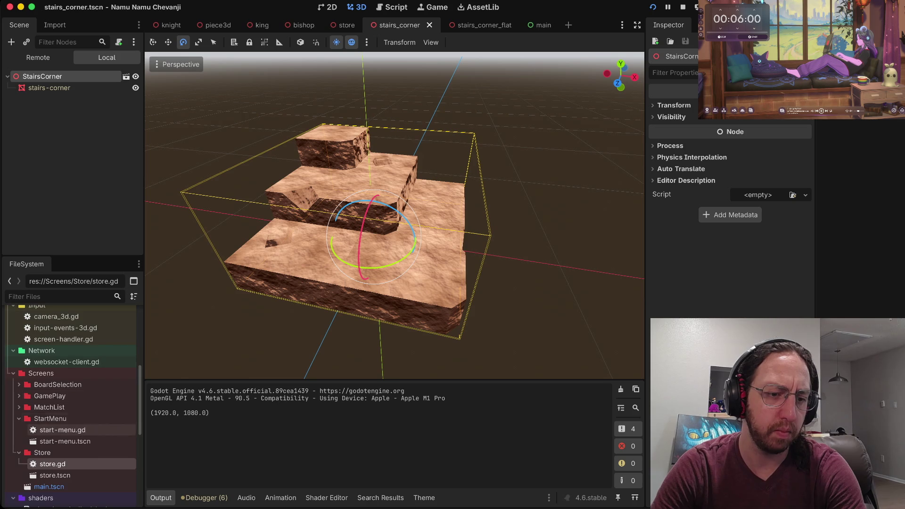
{"action": "scroll", "coordinate": [70, 424], "scroll_direction": "down", "scroll_amount": 2}
{"action": "left_click", "coordinate": [55, 429]}
- Open store.tscn and choose Add Child Node for its root Node3D
{"action": "double_click", "coordinate": [55, 430]}
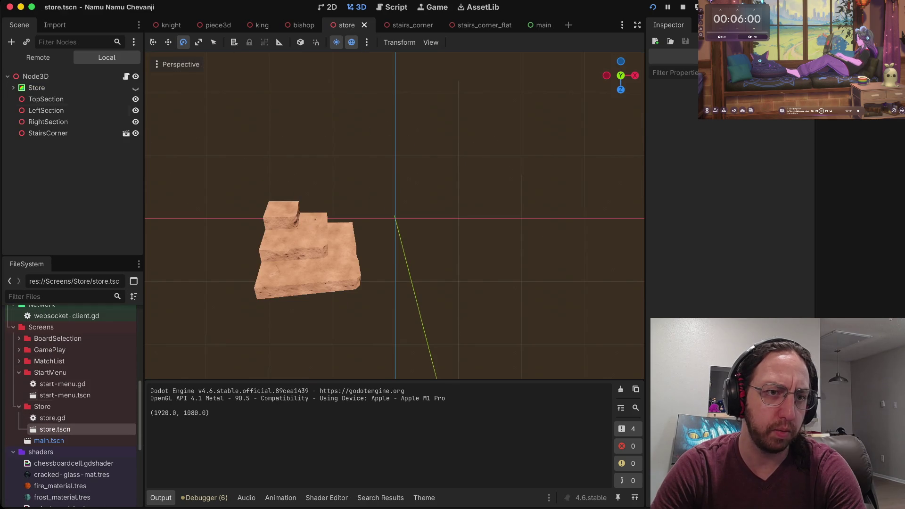
{"action": "left_click", "coordinate": [47, 76]}
{"action": "right_click", "coordinate": [49, 78]}
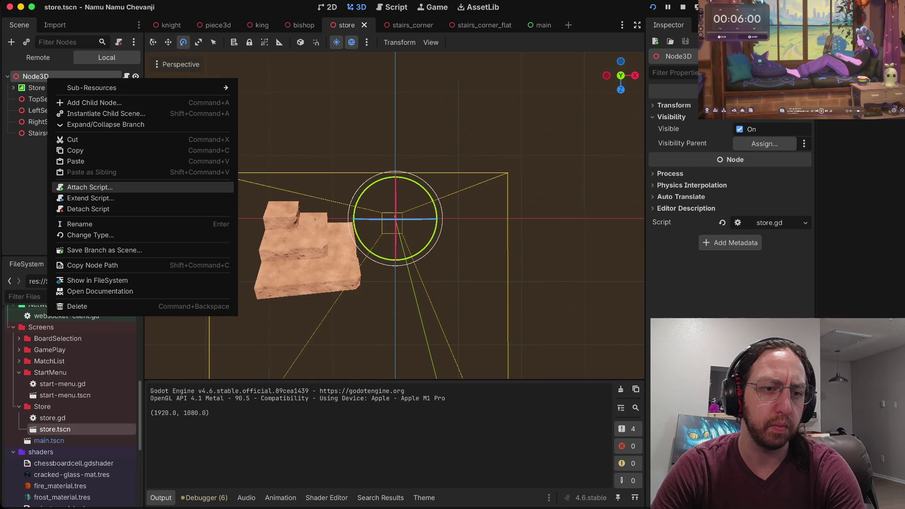
{"action": "key", "text": "Escape"}
{"action": "right_click", "coordinate": [47, 187]}
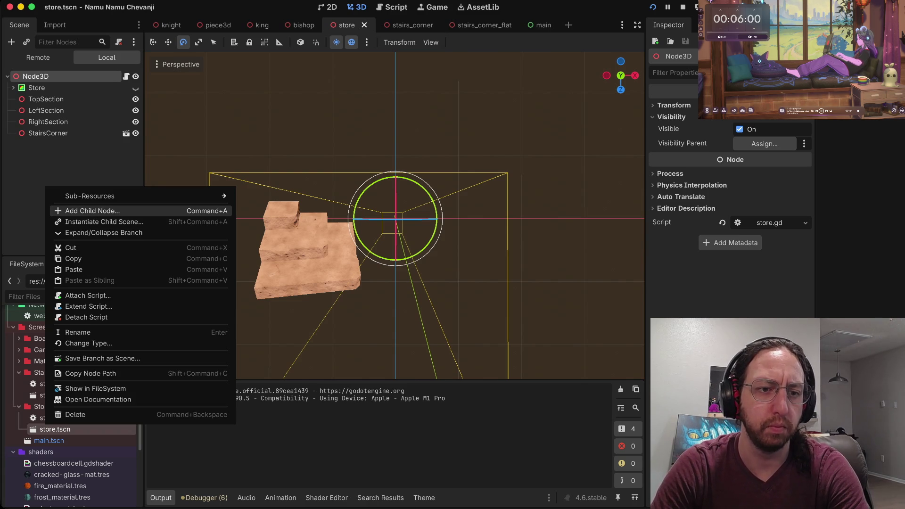
{"action": "key", "text": "Return"}
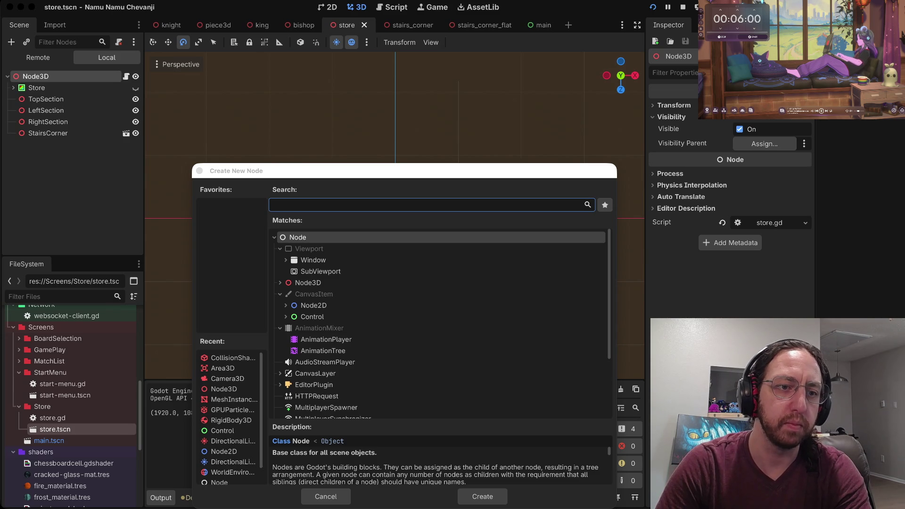
- Cancel the Create New Node dialog without adding a node
{"action": "left_click", "coordinate": [273, 205]}
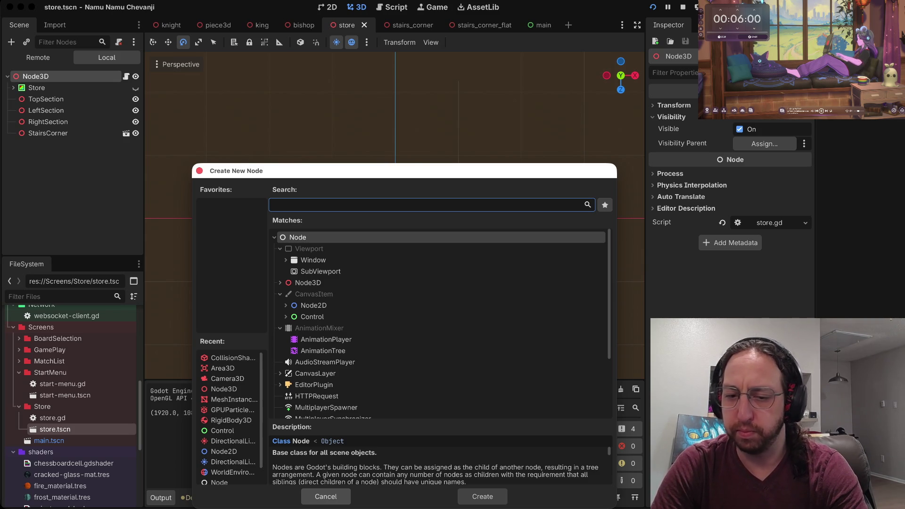
{"action": "key", "text": "Escape"}
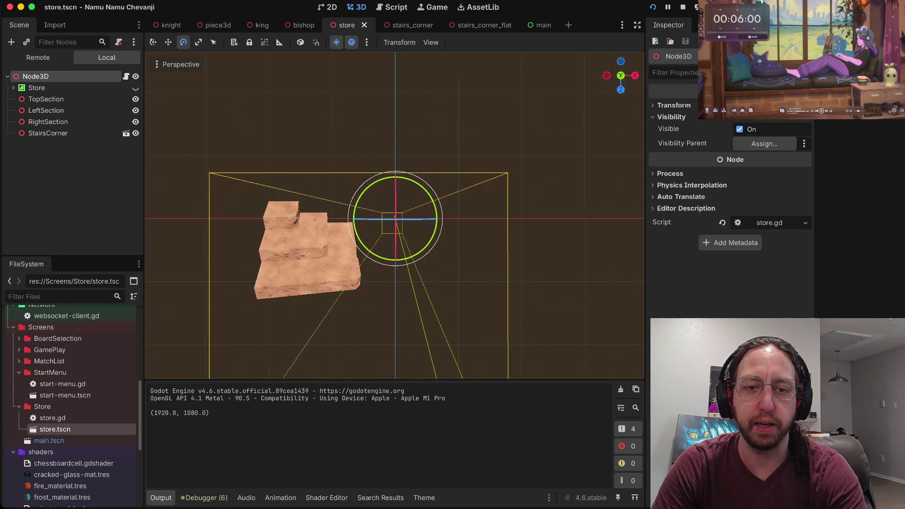
{"action": "scroll", "coordinate": [395, 216], "scroll_direction": "down", "scroll_amount": 10}
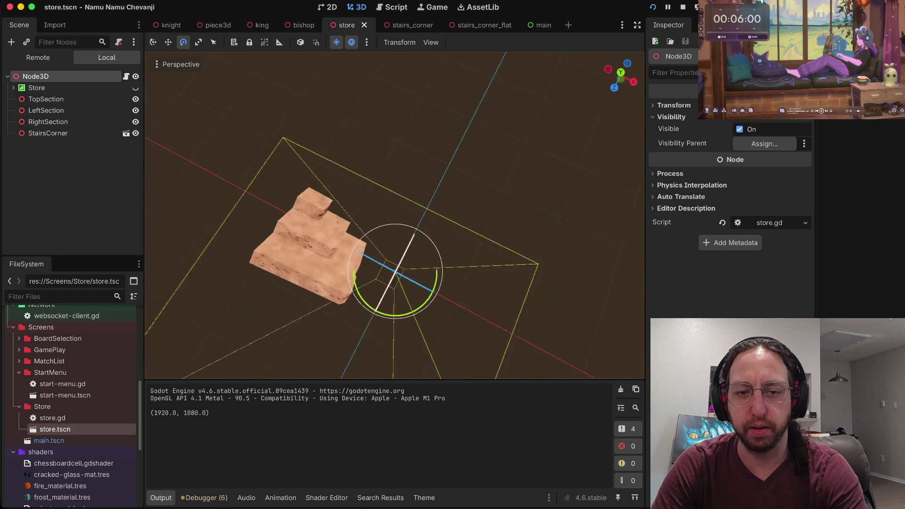
{"action": "scroll", "coordinate": [395, 215], "scroll_direction": "down", "scroll_amount": 5}
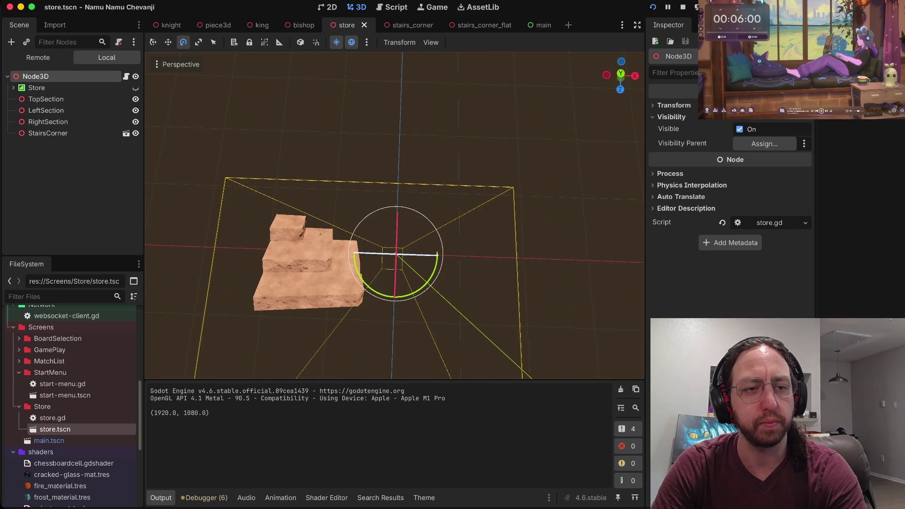
{"action": "scroll", "coordinate": [71, 396], "scroll_direction": "down", "scroll_amount": 5}
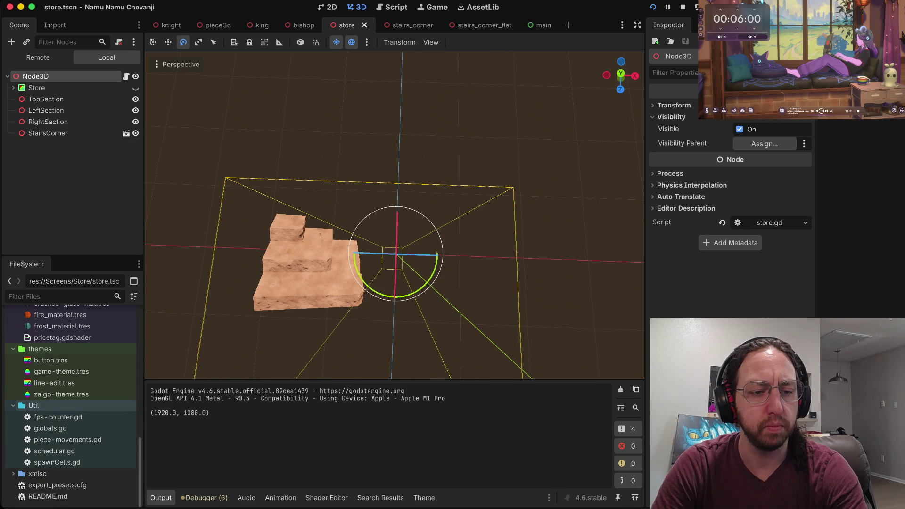
{"action": "scroll", "coordinate": [71, 358], "scroll_direction": "up", "scroll_amount": 10}
{"action": "scroll", "coordinate": [71, 405], "scroll_direction": "up", "scroll_amount": 5}
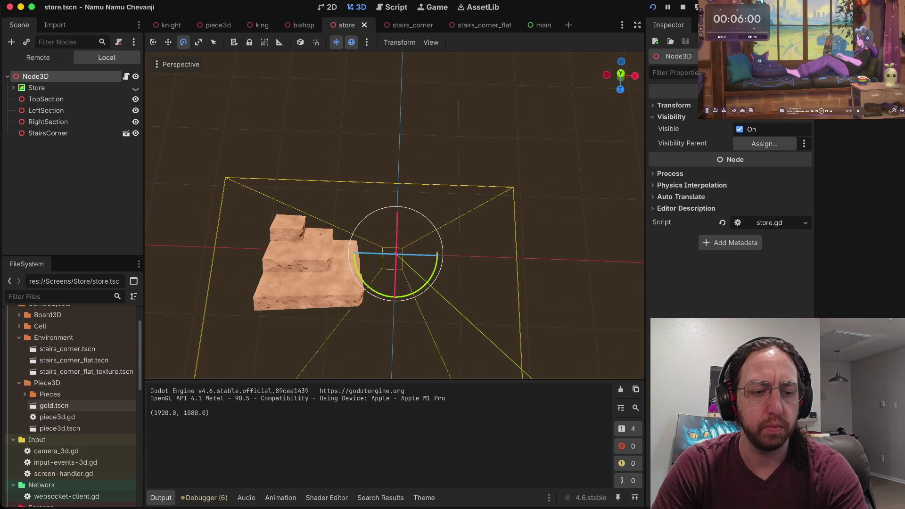
{"action": "left_click", "coordinate": [60, 428]}
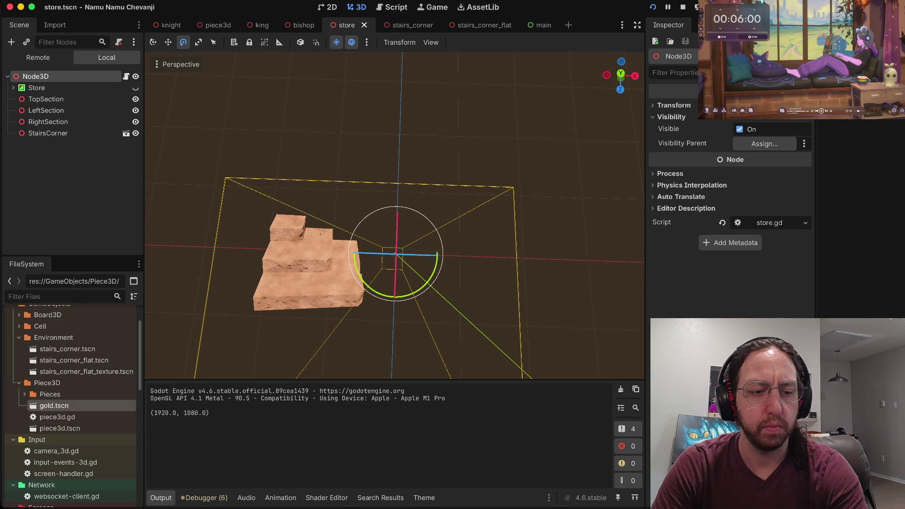
{"action": "left_click", "coordinate": [57, 417]}
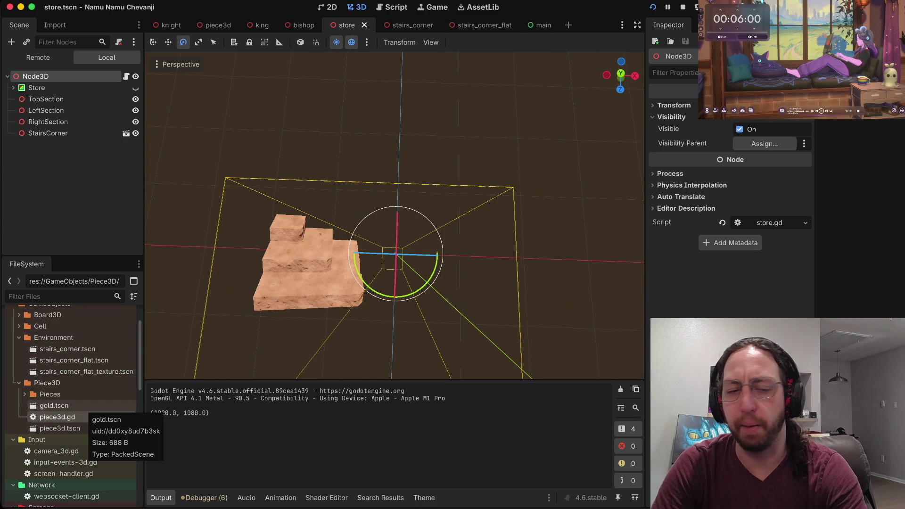
{"action": "scroll", "coordinate": [70, 372], "scroll_direction": "up", "scroll_amount": 1}
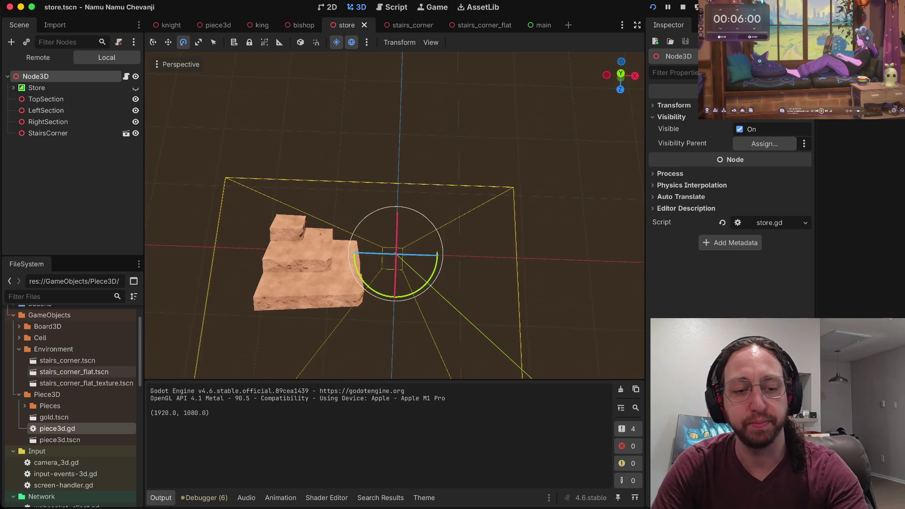
{"action": "scroll", "coordinate": [70, 406], "scroll_direction": "down", "scroll_amount": 4}
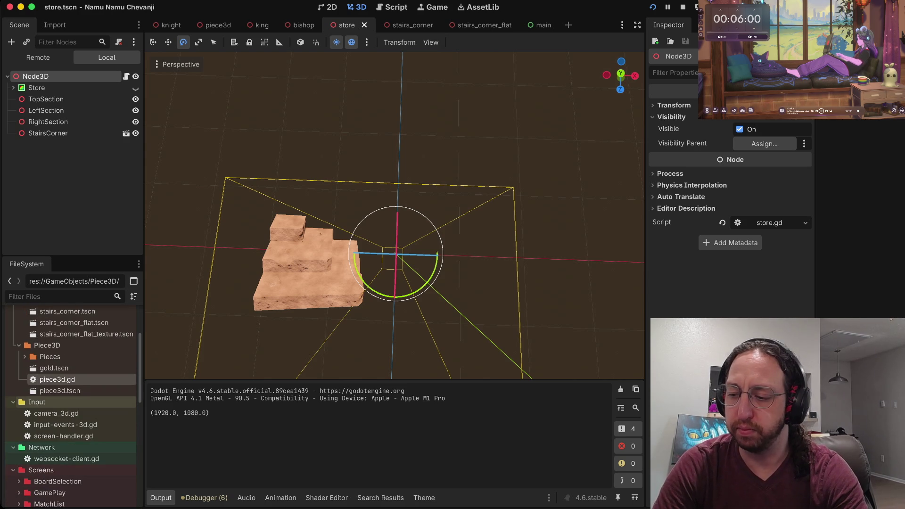
{"action": "scroll", "coordinate": [70, 405], "scroll_direction": "up", "scroll_amount": 4}
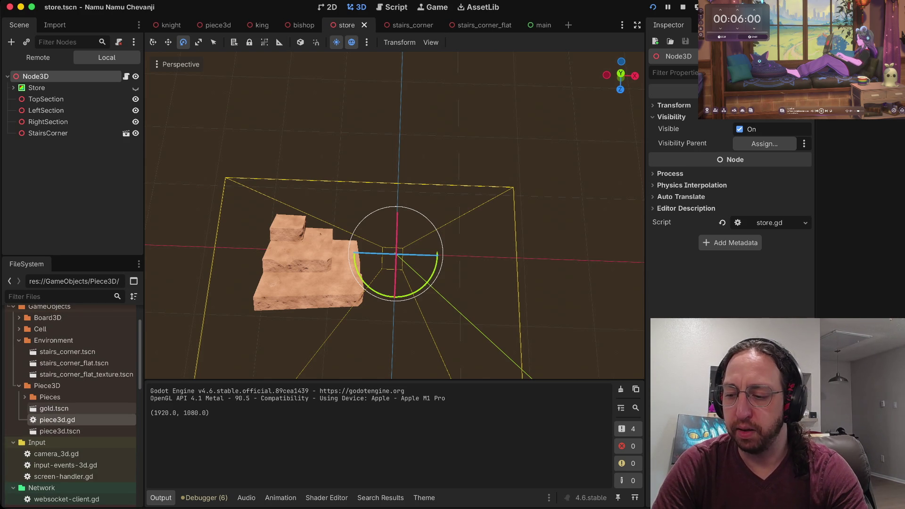
- Switch from the Godot editor to the Spotify window
{"action": "key", "text": "super+Tab"}
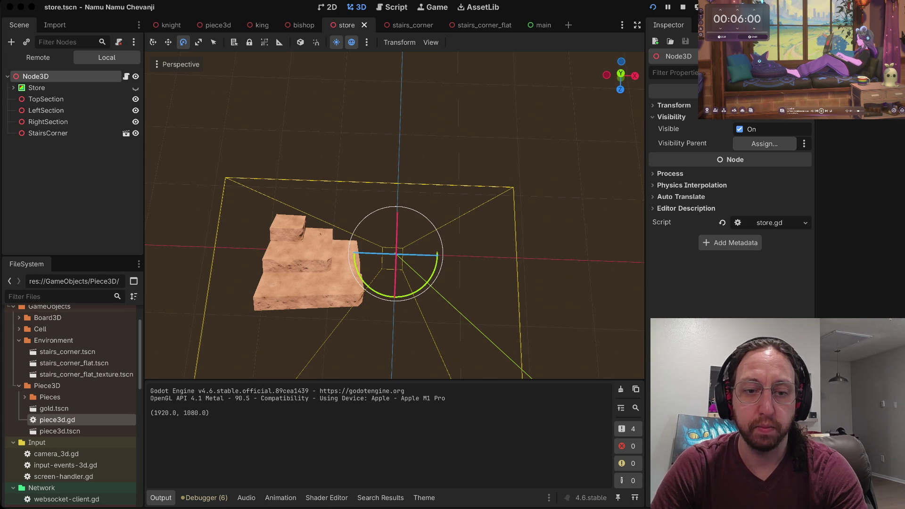
{"action": "key", "text": "super+Tab"}
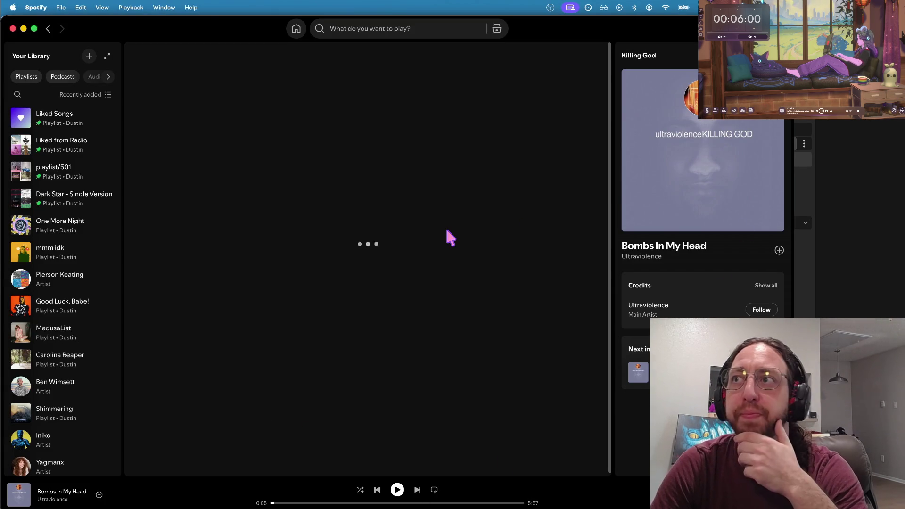
- Go from the Killing God album to the Ultraviolence artist page
{"action": "left_click", "coordinate": [376, 36]}
{"action": "left_click", "coordinate": [251, 71]}
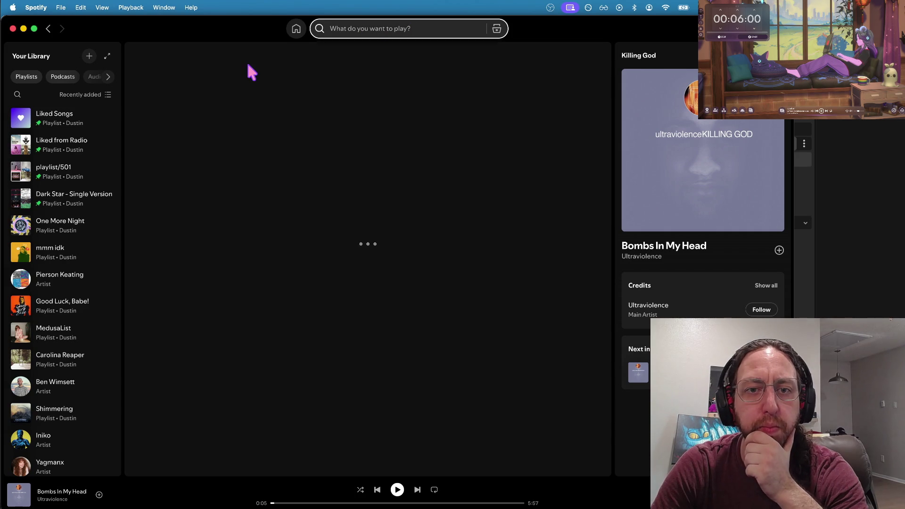
{"action": "left_click", "coordinate": [48, 28]}
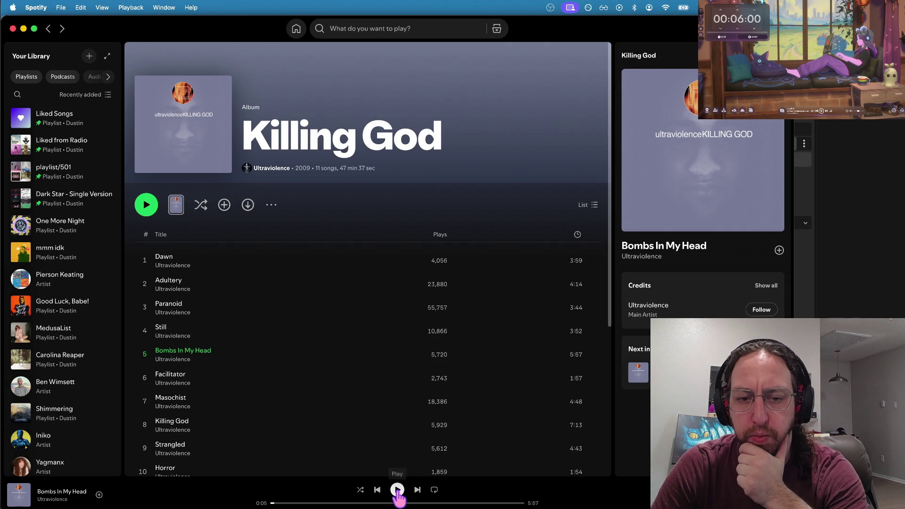
{"action": "mouse_move", "coordinate": [303, 168]}
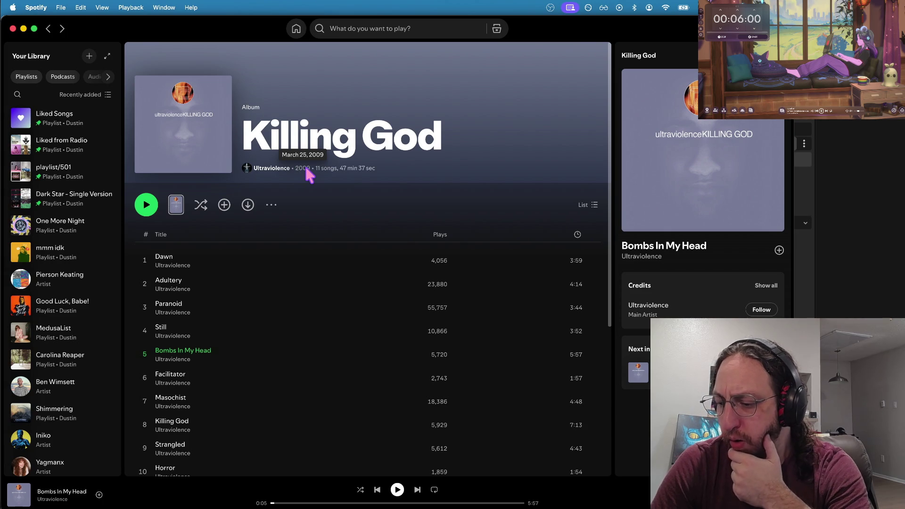
{"action": "left_click", "coordinate": [267, 169]}
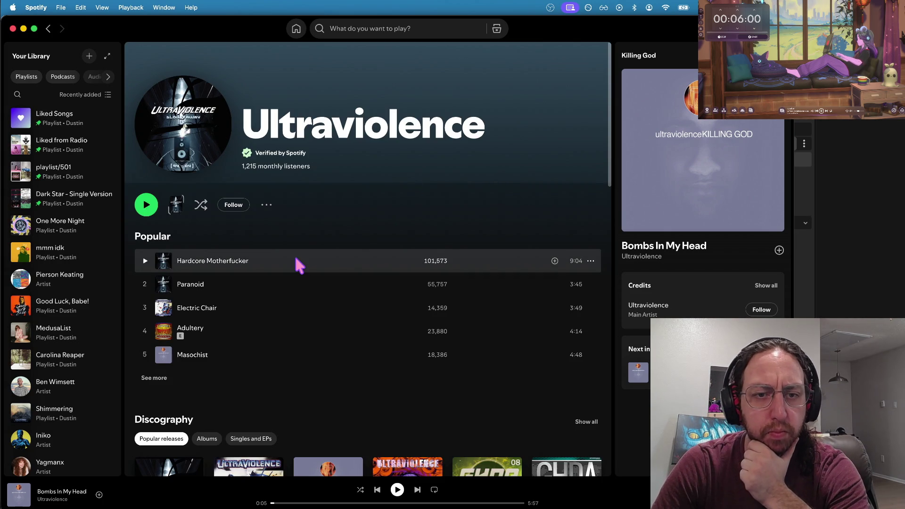
{"action": "scroll", "coordinate": [309, 210], "scroll_direction": "down", "scroll_amount": 3}
{"action": "scroll", "coordinate": [333, 281], "scroll_direction": "down", "scroll_amount": 3}
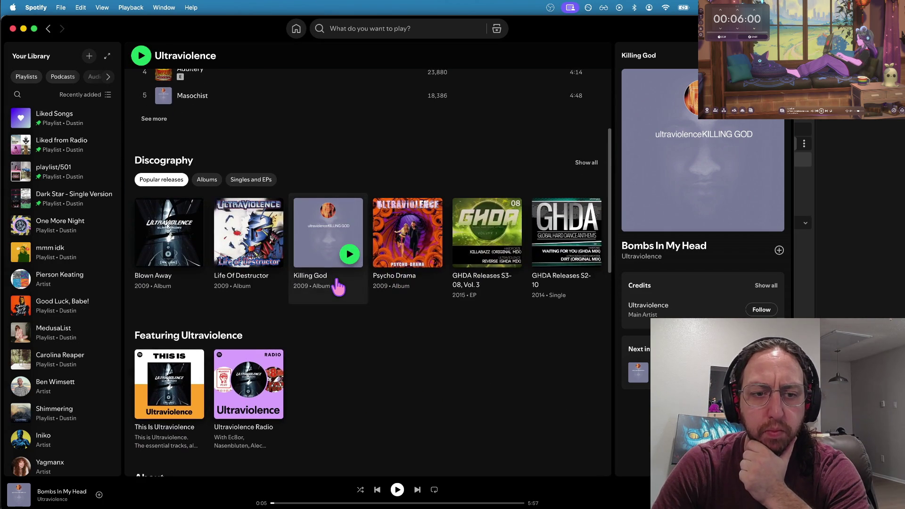
- Browse the full Ultraviolence discography
{"action": "left_click", "coordinate": [590, 165]}
{"action": "scroll", "coordinate": [338, 385], "scroll_direction": "down", "scroll_amount": 2}
{"action": "scroll", "coordinate": [339, 384], "scroll_direction": "down", "scroll_amount": 20}
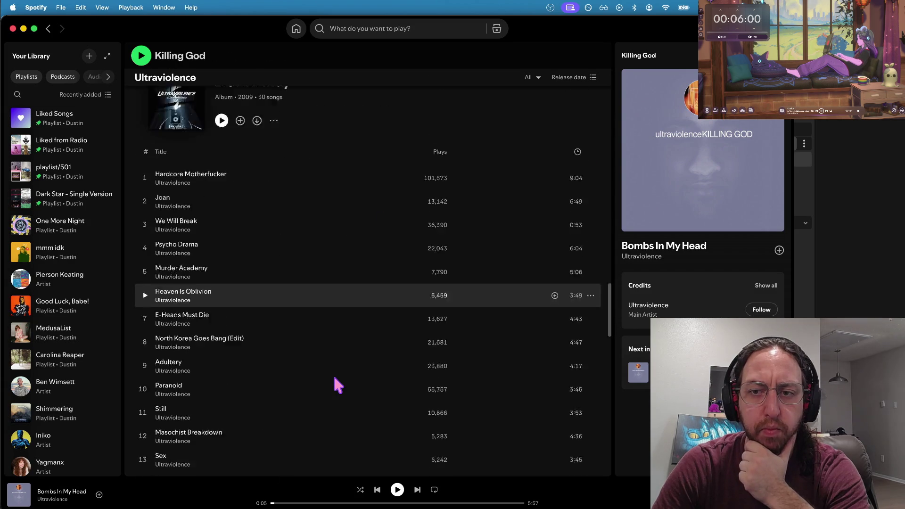
{"action": "scroll", "coordinate": [298, 123], "scroll_direction": "up", "scroll_amount": 15}
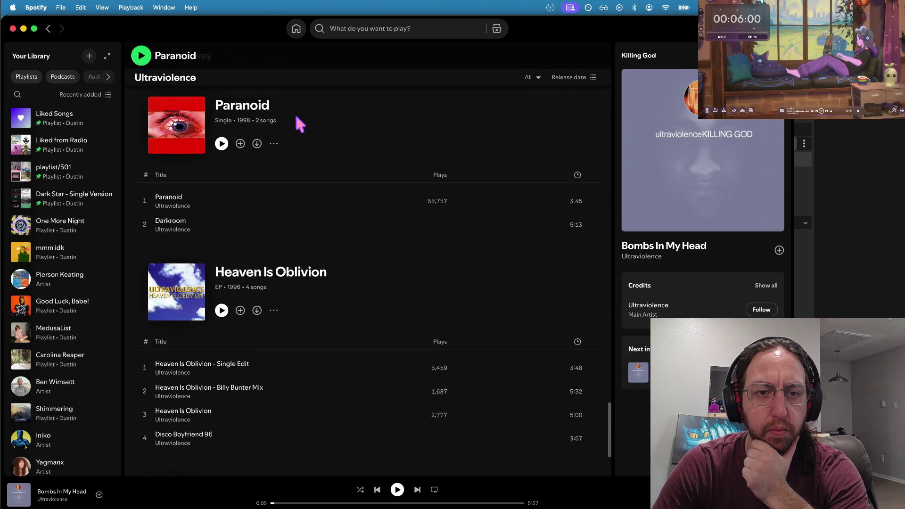
{"action": "scroll", "coordinate": [298, 124], "scroll_direction": "up", "scroll_amount": 12}
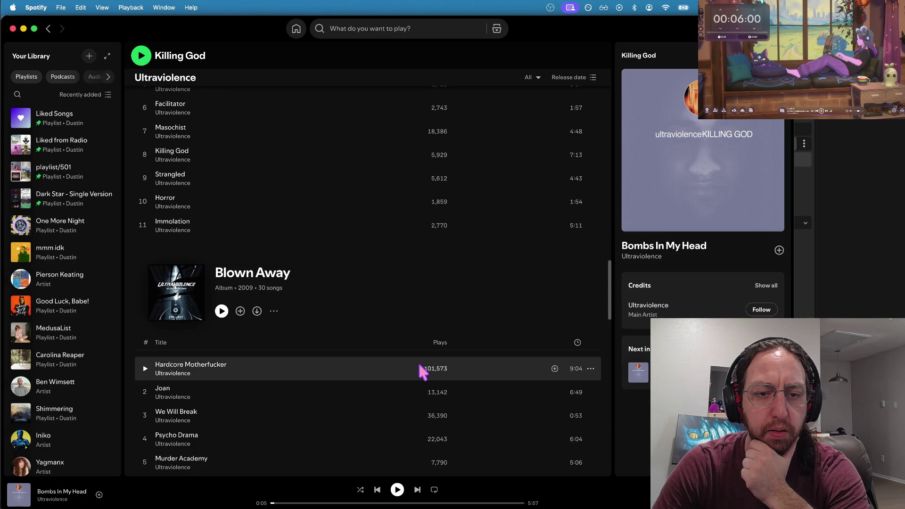
{"action": "scroll", "coordinate": [419, 367], "scroll_direction": "down", "scroll_amount": 15}
{"action": "scroll", "coordinate": [443, 289], "scroll_direction": "down", "scroll_amount": 5}
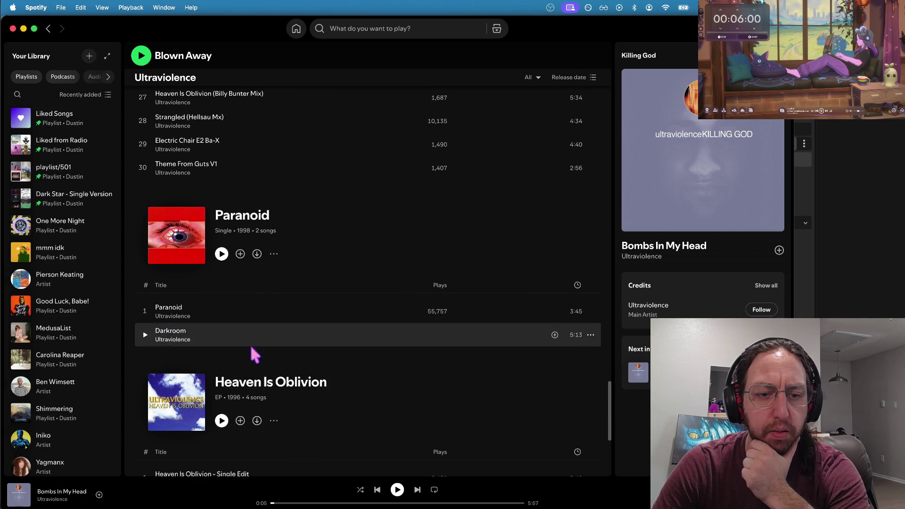
{"action": "scroll", "coordinate": [324, 204], "scroll_direction": "down", "scroll_amount": 3}
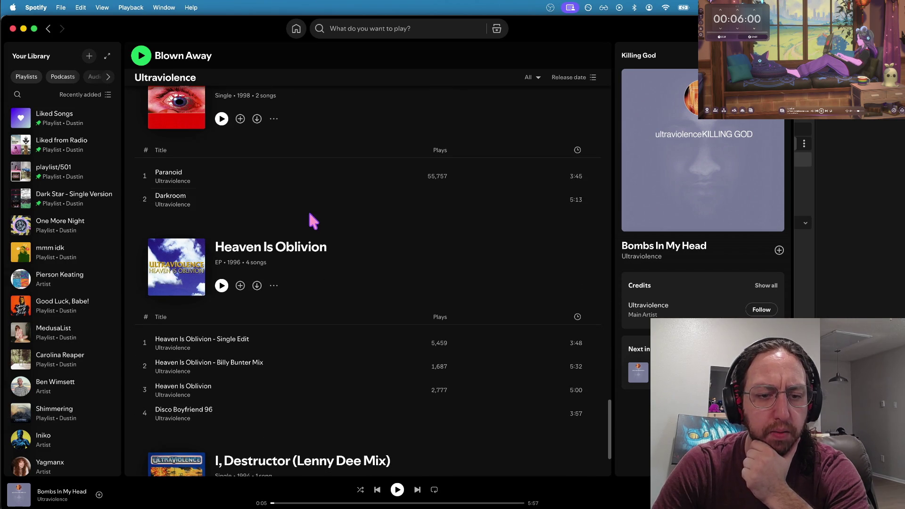
{"action": "scroll", "coordinate": [313, 191], "scroll_direction": "up", "scroll_amount": 15}
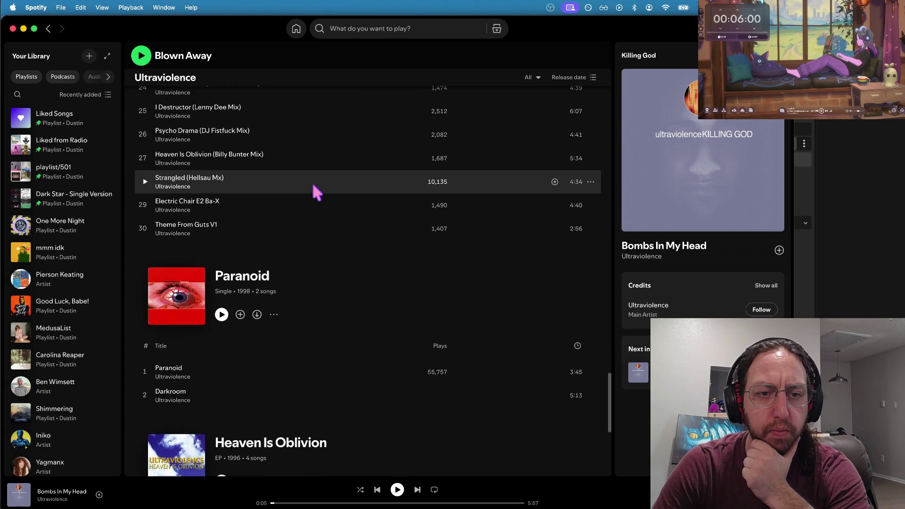
{"action": "scroll", "coordinate": [314, 186], "scroll_direction": "up", "scroll_amount": 8}
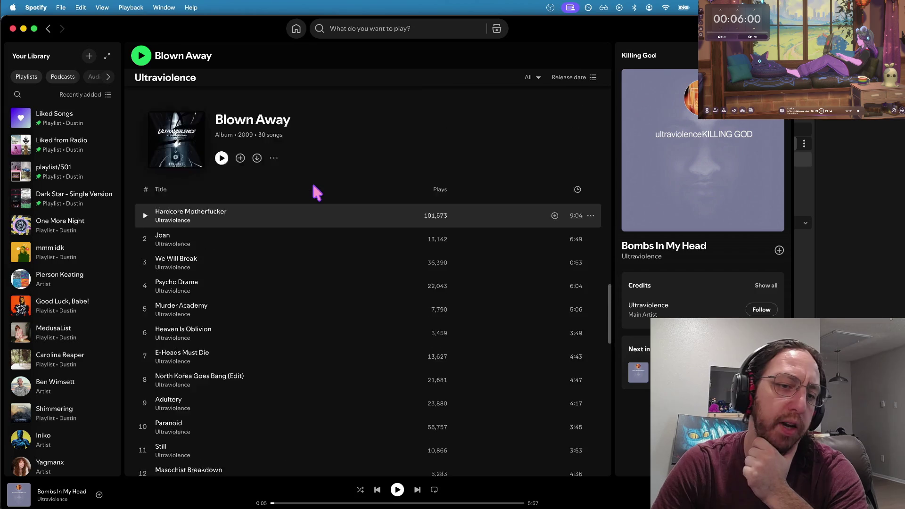
{"action": "scroll", "coordinate": [317, 252], "scroll_direction": "up", "scroll_amount": 10}
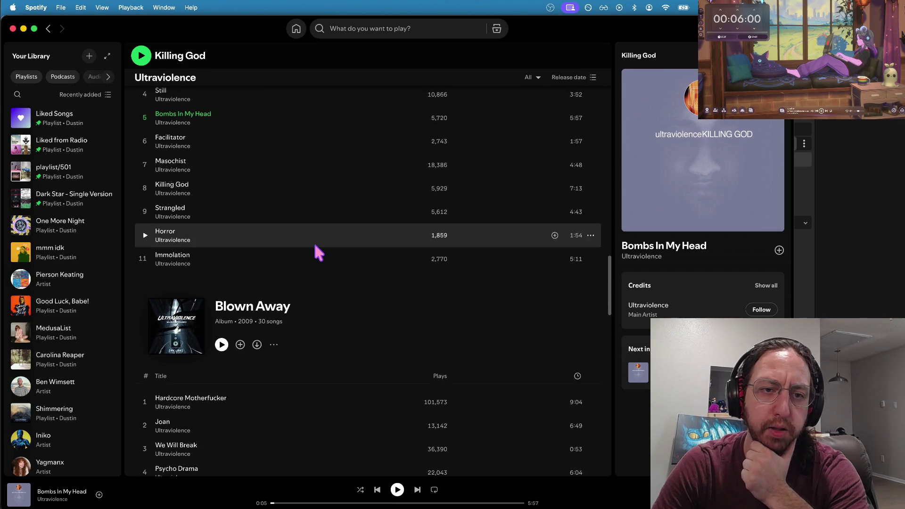
{"action": "scroll", "coordinate": [303, 309], "scroll_direction": "down", "scroll_amount": 3}
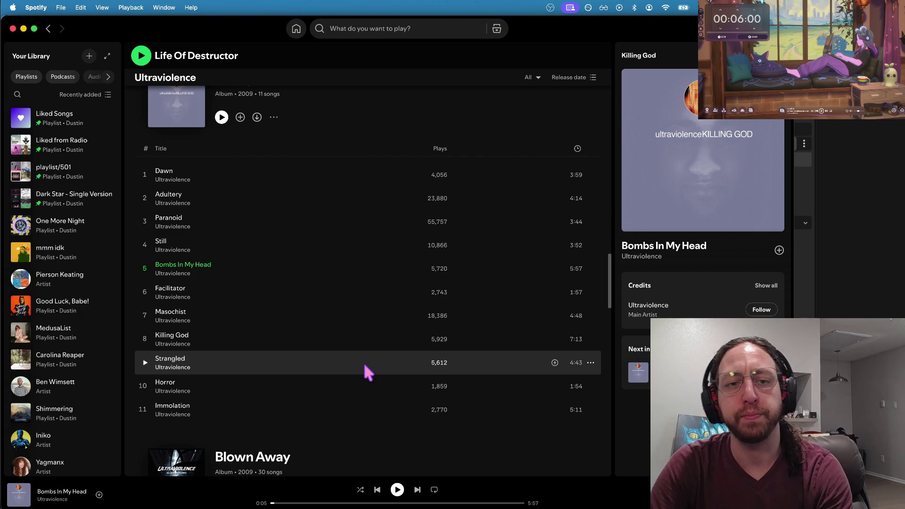
{"action": "scroll", "coordinate": [297, 274], "scroll_direction": "up", "scroll_amount": 1}
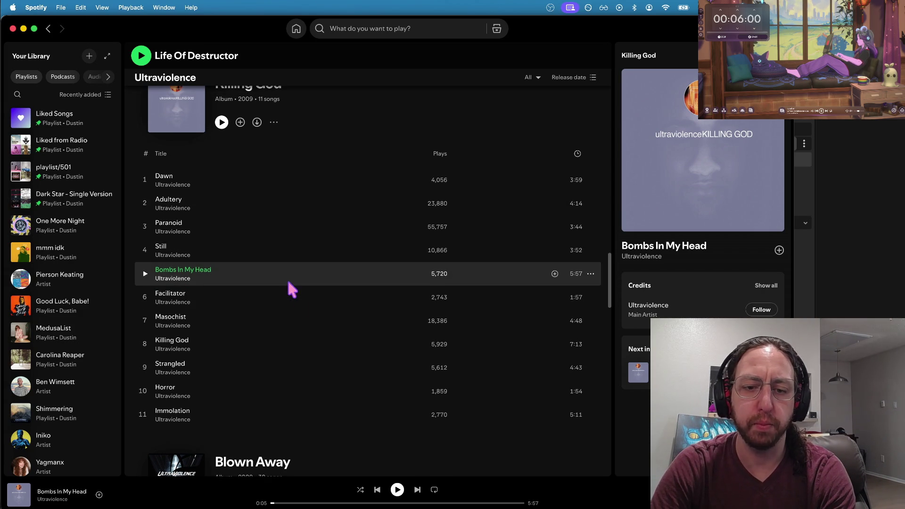
- Play and pause Bombs In My Head, like it, and return to Godot
{"action": "left_click", "coordinate": [397, 491]}
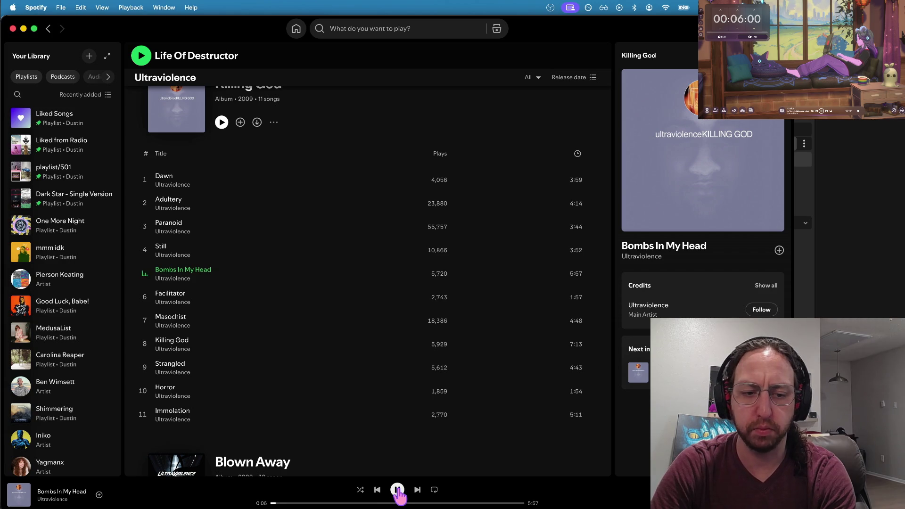
{"action": "left_click", "coordinate": [397, 491]}
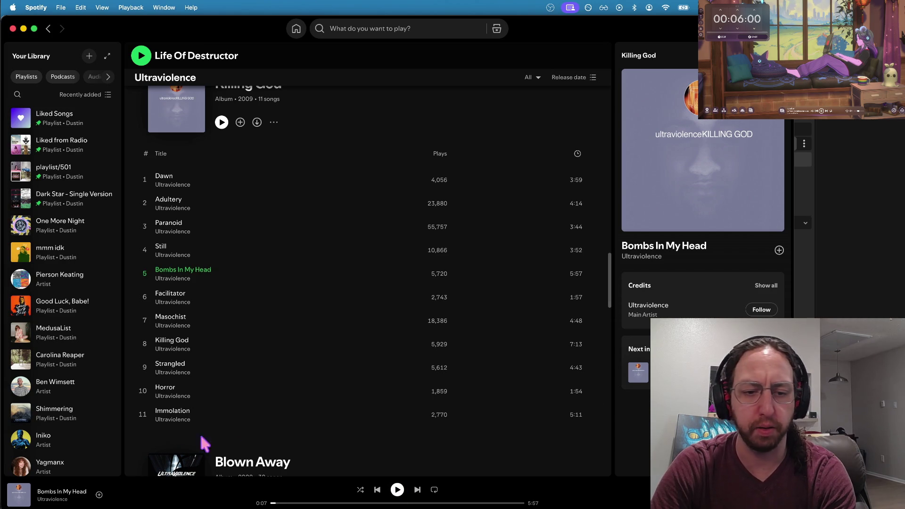
{"action": "left_click", "coordinate": [99, 494]}
{"action": "key", "text": "super+Tab"}
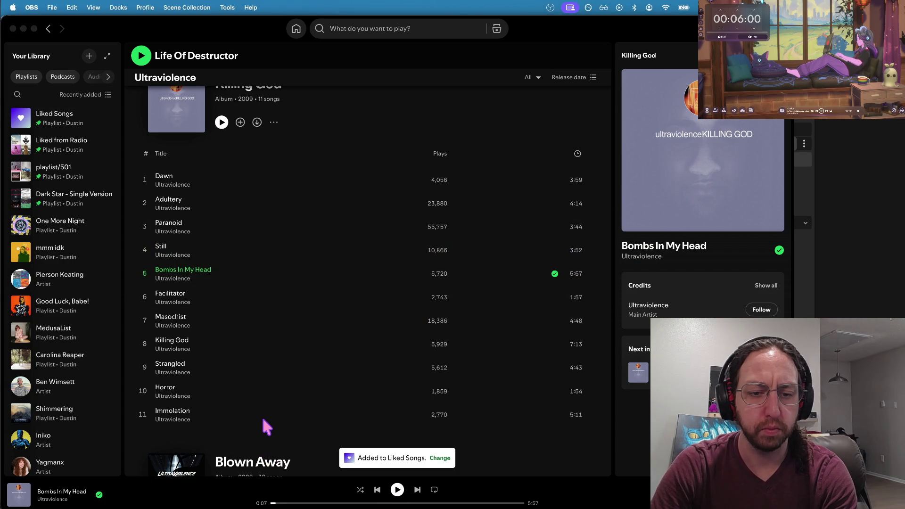
{"action": "key", "text": "super+Tab"}
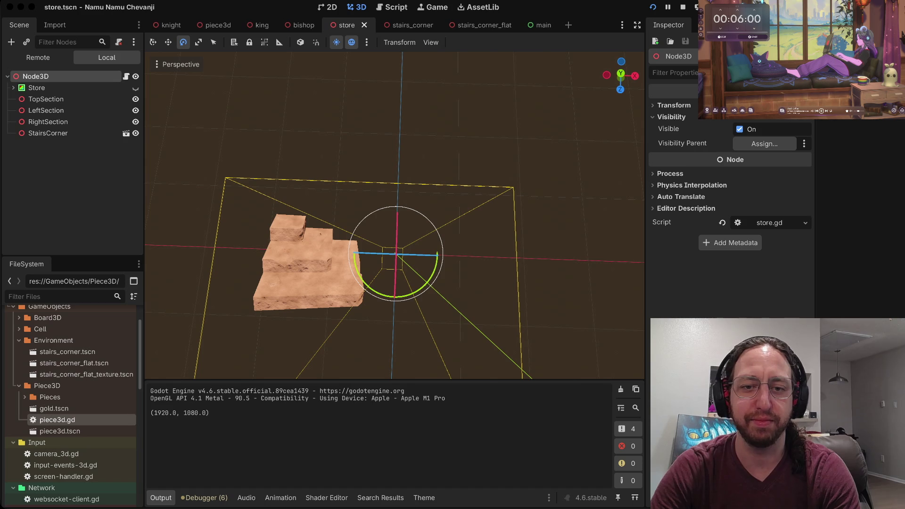
- Switch to the browser's DuckDuckGo battlechess results
{"action": "key", "text": "super+Tab"}
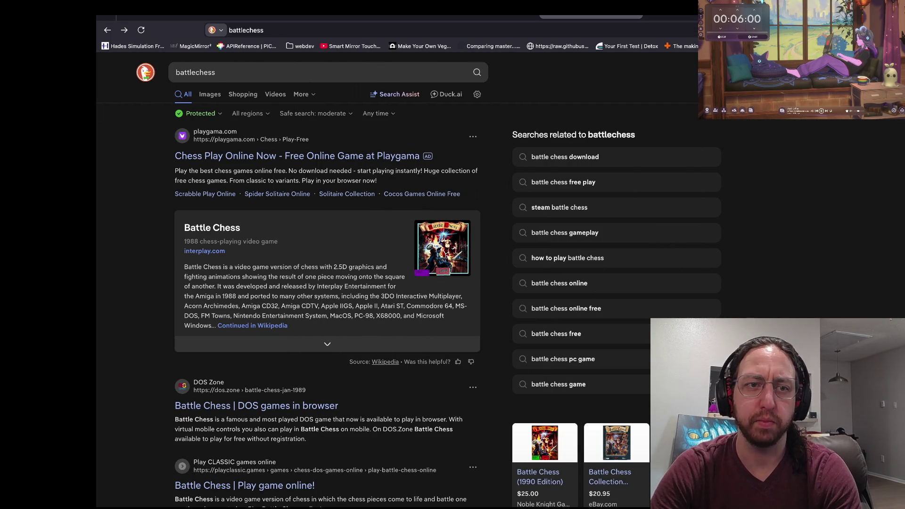
- Browse the GitHub commit, its pull requests and the Kenney Mini Arena tab, then return to Godot
{"action": "key", "text": "ctrl+Tab"}
{"action": "key", "text": "ctrl+Tab"}
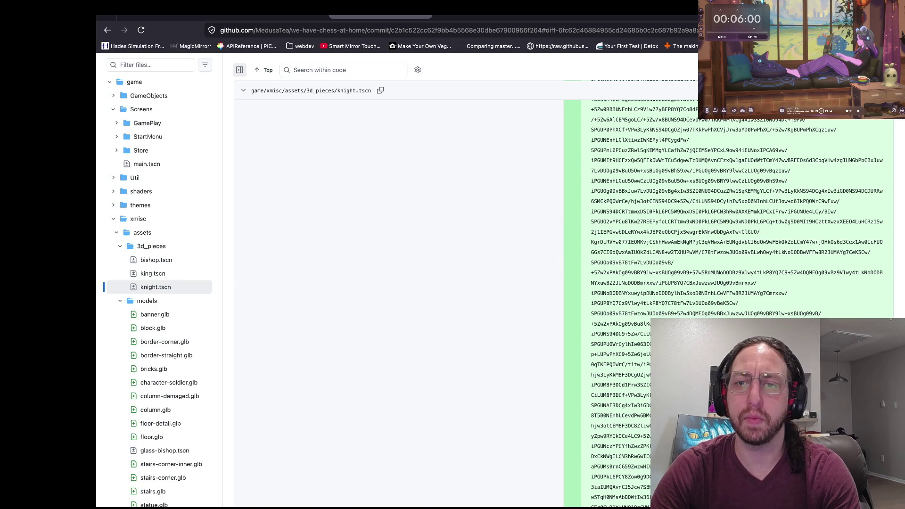
{"action": "key", "text": "ctrl+shift+Tab"}
{"action": "key", "text": "ctrl+shift+Tab"}
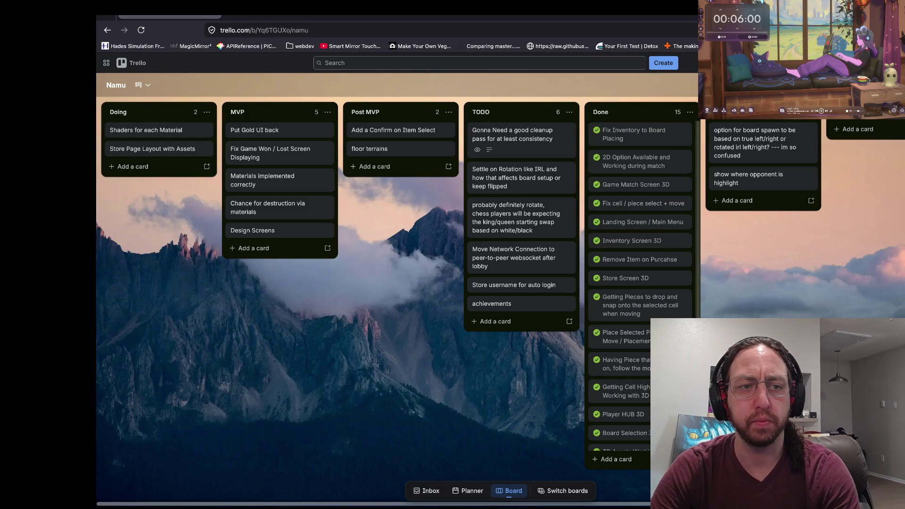
{"action": "key", "text": "ctrl+Tab"}
{"action": "key", "text": "ctrl+Tab"}
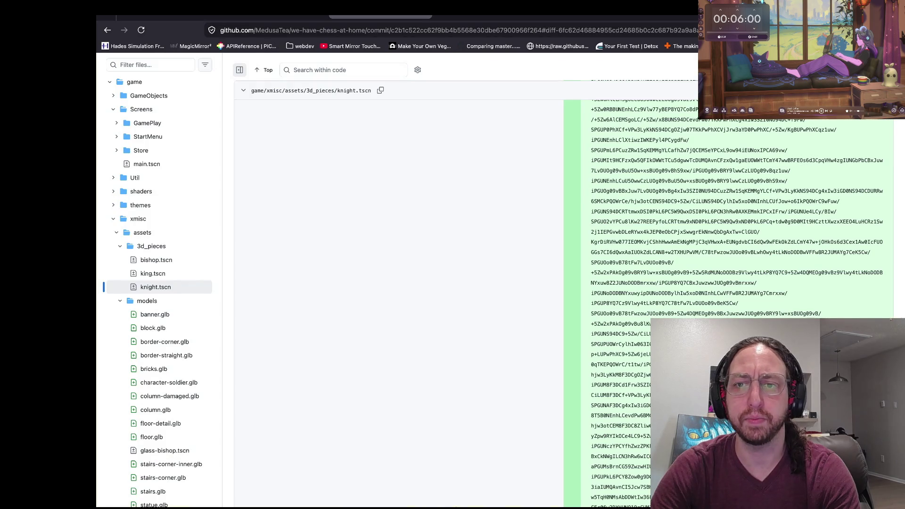
{"action": "scroll", "coordinate": [471, 283], "scroll_direction": "up", "scroll_amount": 20}
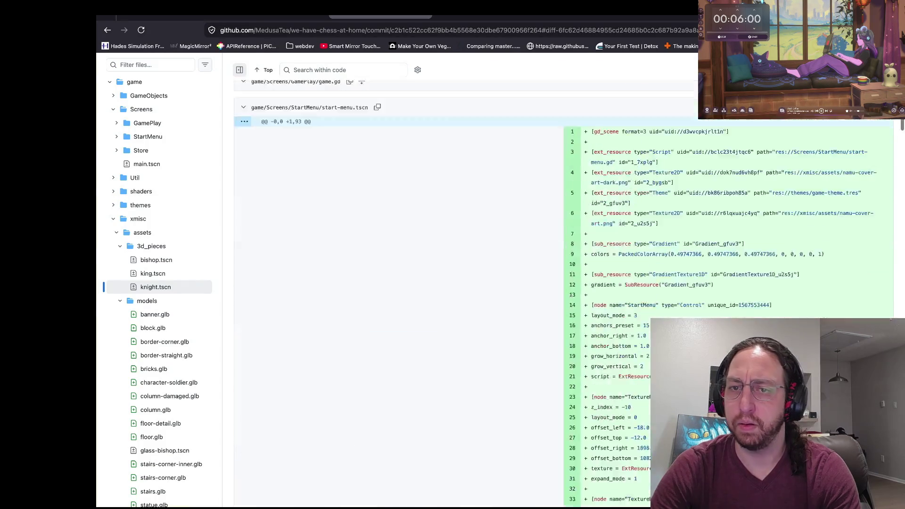
{"action": "left_click", "coordinate": [217, 86]}
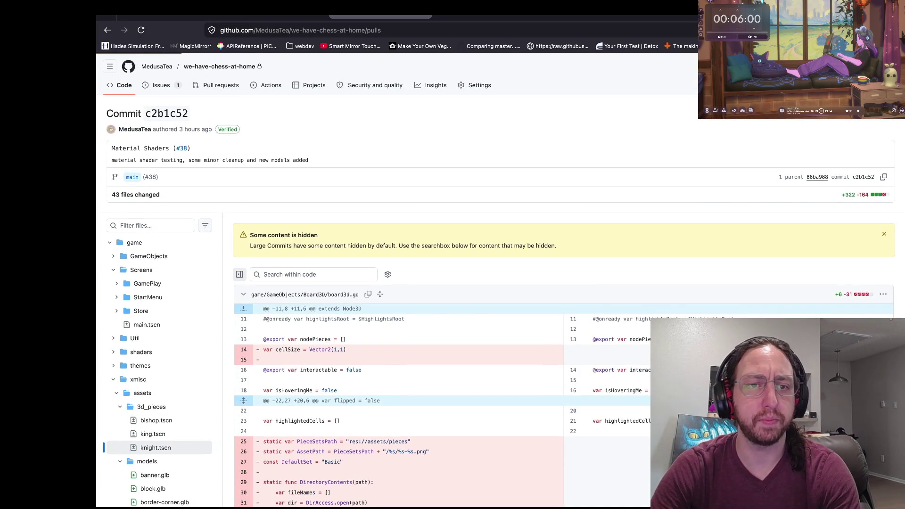
{"action": "key", "text": "ctrl+Tab"}
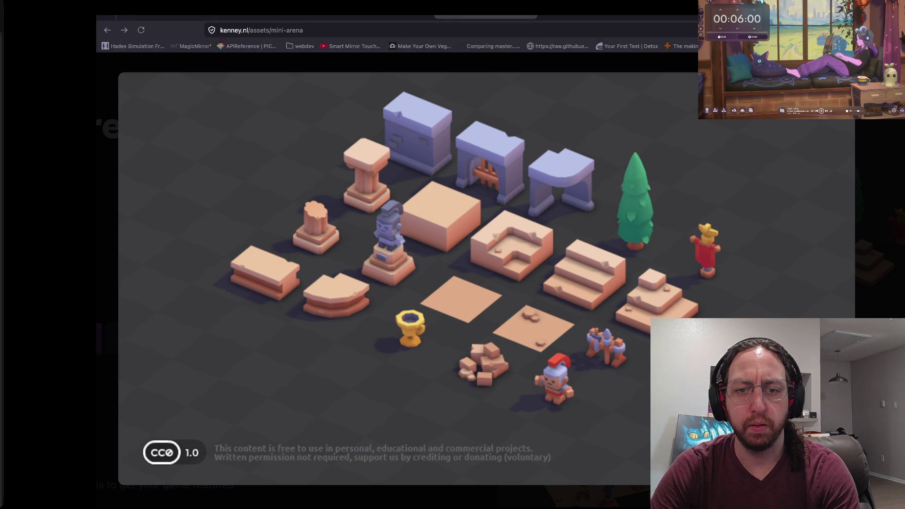
{"action": "key", "text": "super+Tab"}
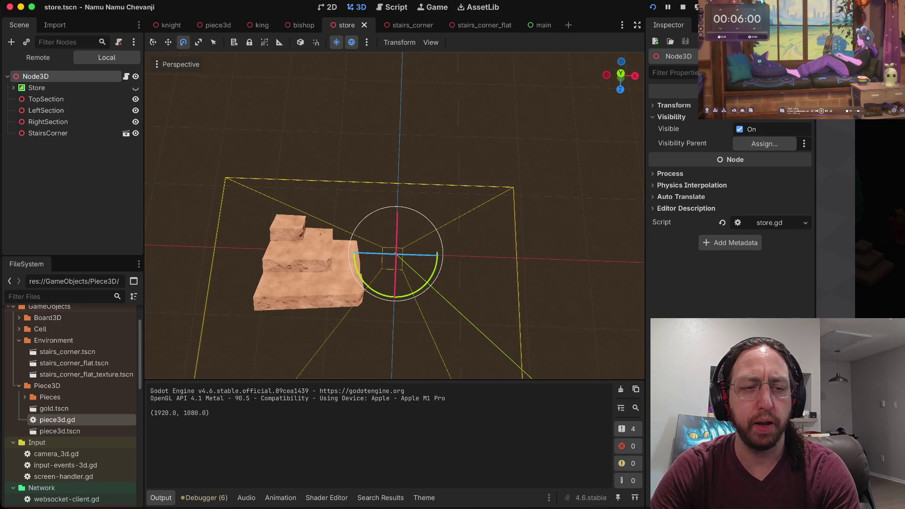
- Add a DirectionalLight3D under Node3D and rotate it to shine down onto the stair-corner model
{"action": "right_click", "coordinate": [43, 173]}
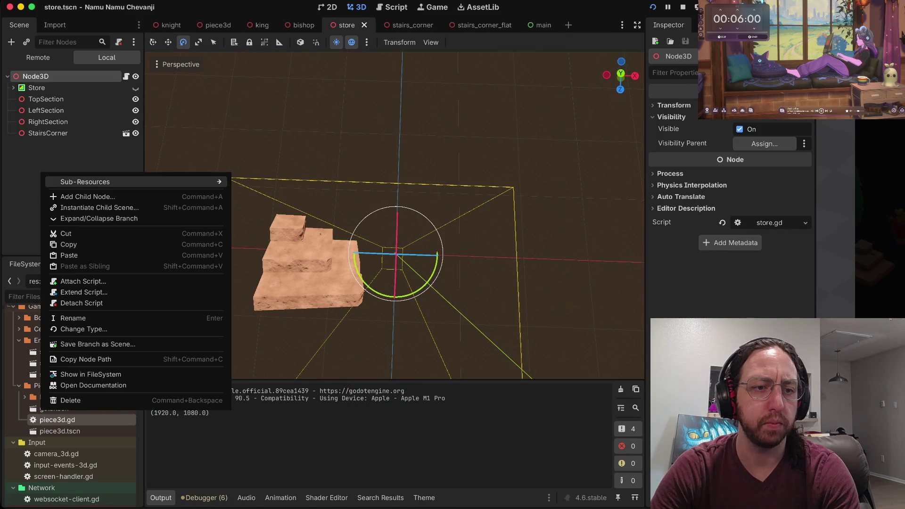
{"action": "left_click", "coordinate": [87, 197]}
{"action": "type", "text": "gl"}
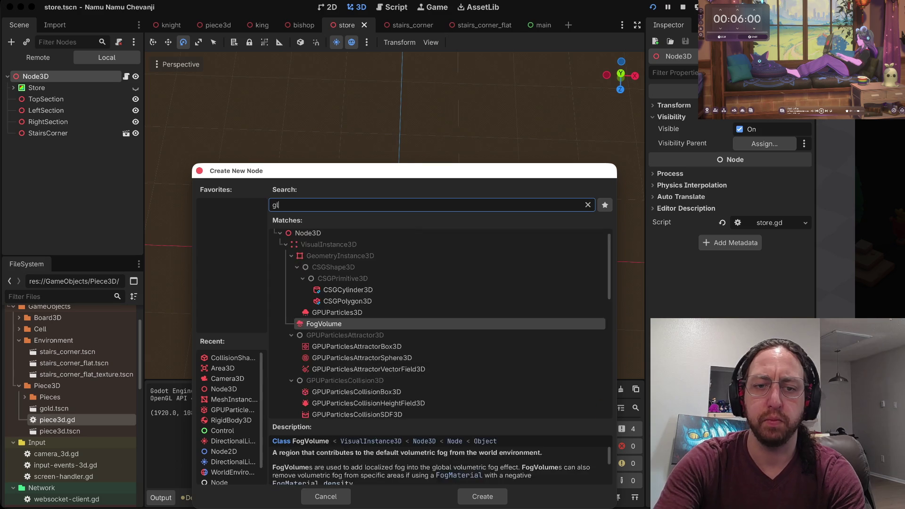
{"action": "key", "text": "BackSpace"}
{"action": "key", "text": "BackSpace"}
{"action": "type", "text": "light"}
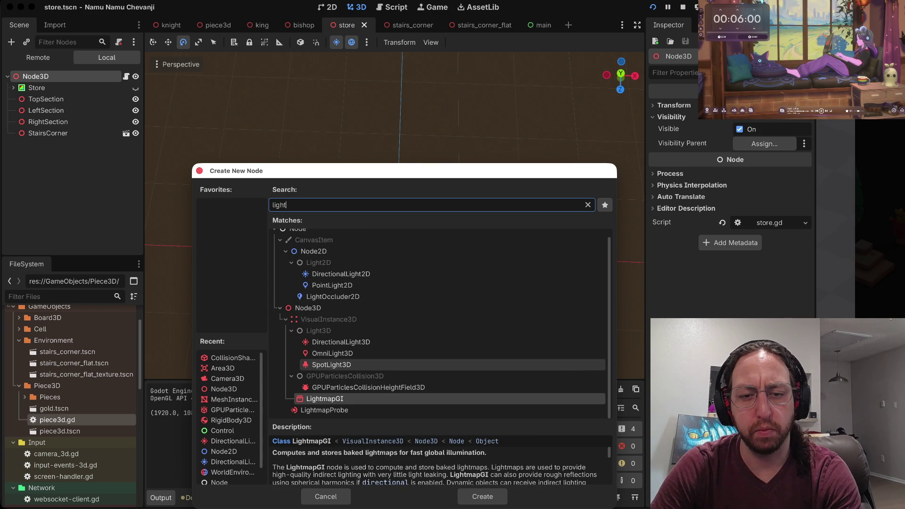
{"action": "left_click", "coordinate": [341, 342]}
{"action": "left_click", "coordinate": [482, 497]}
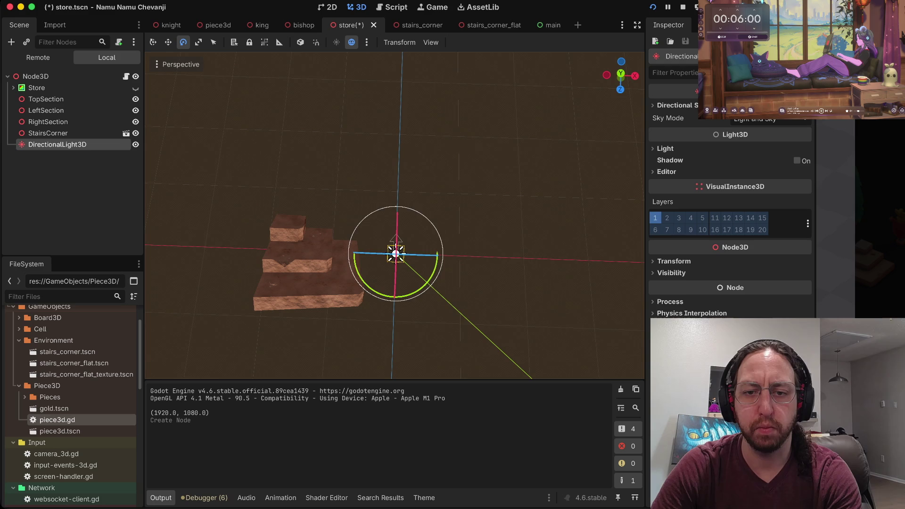
{"action": "left_click_drag", "start_coordinate": [437, 255], "coordinate": [432, 280]}
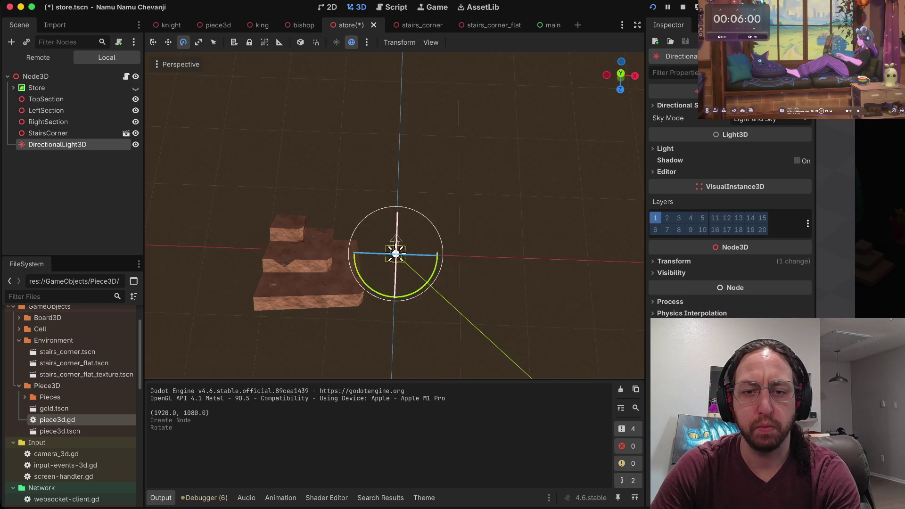
{"action": "mouse_move", "coordinate": [397, 225]}
{"action": "left_mouse_down"}
{"action": "mouse_move", "coordinate": [387, 283]}
{"action": "mouse_move", "coordinate": [394, 267]}
{"action": "mouse_move", "coordinate": [421, 300]}
{"action": "mouse_move", "coordinate": [391, 306]}
{"action": "mouse_move", "coordinate": [356, 287]}
{"action": "mouse_move", "coordinate": [336, 295]}
{"action": "mouse_move", "coordinate": [392, 309]}
{"action": "mouse_move", "coordinate": [476, 257]}
{"action": "mouse_move", "coordinate": [450, 198]}
{"action": "mouse_move", "coordinate": [420, 178]}
{"action": "mouse_move", "coordinate": [412, 318]}
{"action": "mouse_move", "coordinate": [359, 298]}
{"action": "mouse_move", "coordinate": [393, 325]}
{"action": "mouse_move", "coordinate": [351, 299]}
{"action": "mouse_move", "coordinate": [452, 290]}
{"action": "mouse_move", "coordinate": [486, 249]}
{"action": "mouse_move", "coordinate": [419, 213]}
{"action": "mouse_move", "coordinate": [494, 217]}
{"action": "mouse_move", "coordinate": [477, 193]}
{"action": "mouse_move", "coordinate": [493, 241]}
{"action": "left_mouse_up"}
- Save the store scene with the new light and playtest it, then return to the editor
{"action": "left_click", "coordinate": [493, 242]}
{"action": "key", "text": "ctrl+s"}
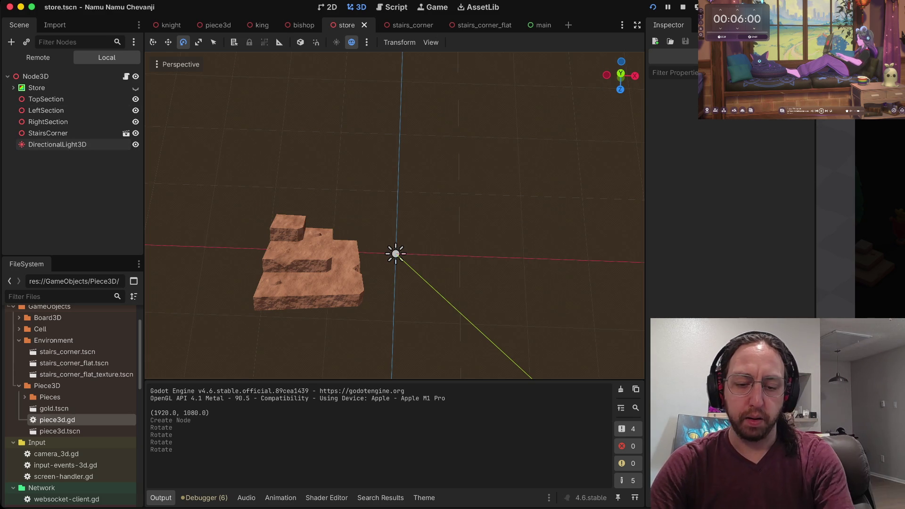
{"action": "key", "text": "super+b"}
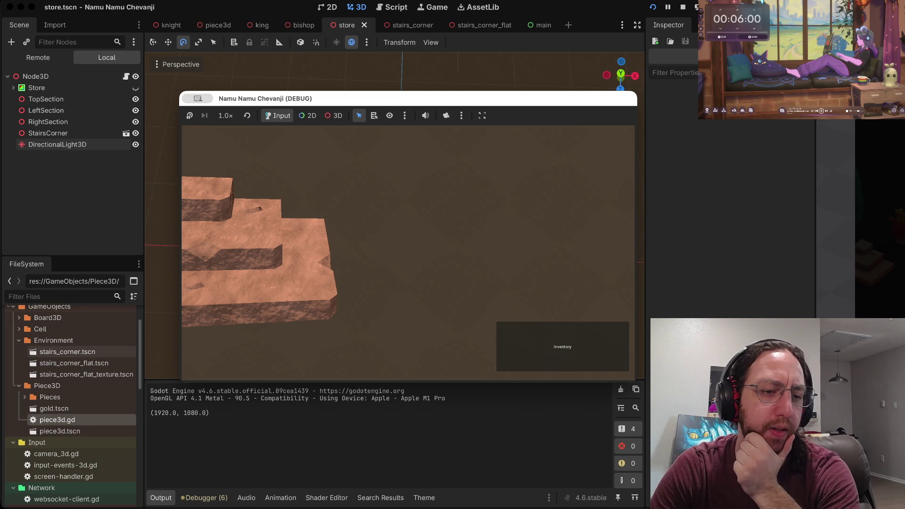
{"action": "scroll", "coordinate": [70, 408], "scroll_direction": "down", "scroll_amount": 3}
{"action": "scroll", "coordinate": [71, 409], "scroll_direction": "up", "scroll_amount": 4}
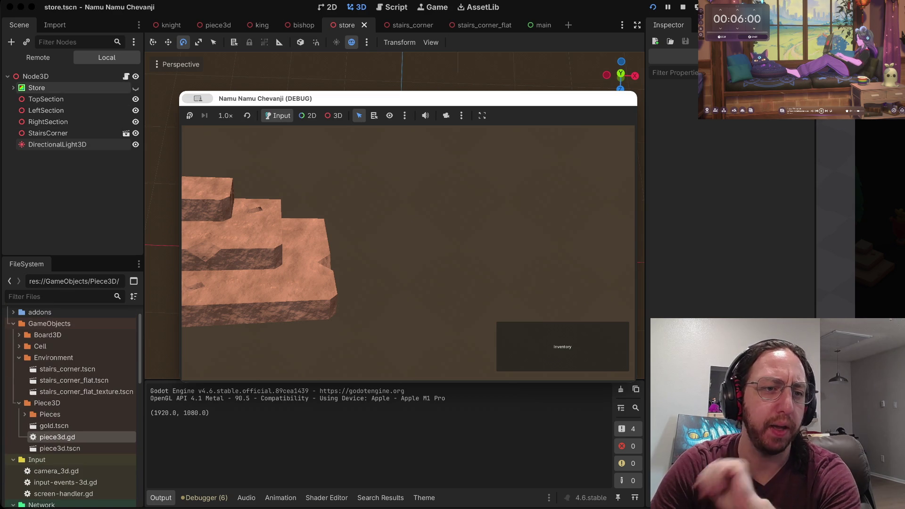
{"action": "key", "text": "super+Tab"}
- Move the StairsCorner model slightly along X, save, and run the project again
{"action": "left_click", "coordinate": [302, 269]}
{"action": "key", "text": "w"}
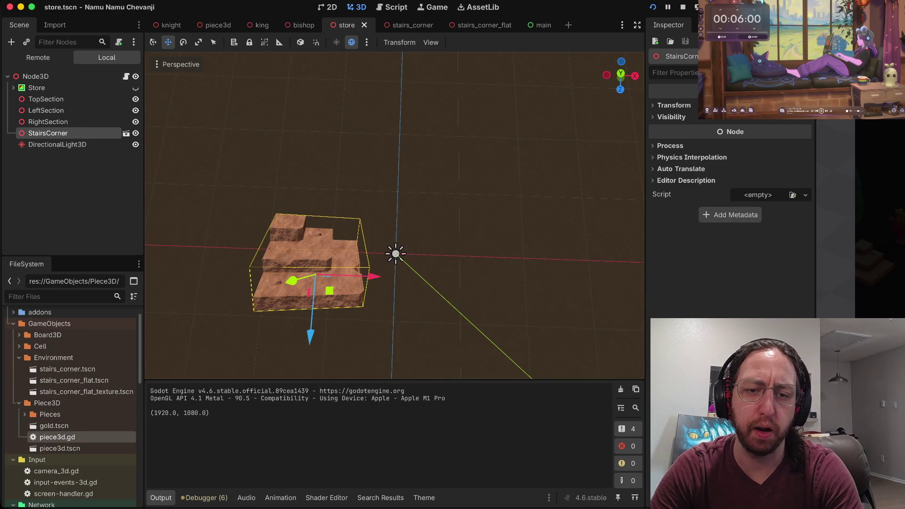
{"action": "left_click_drag", "start_coordinate": [372, 278], "coordinate": [393, 276]}
{"action": "key", "text": "super+s"}
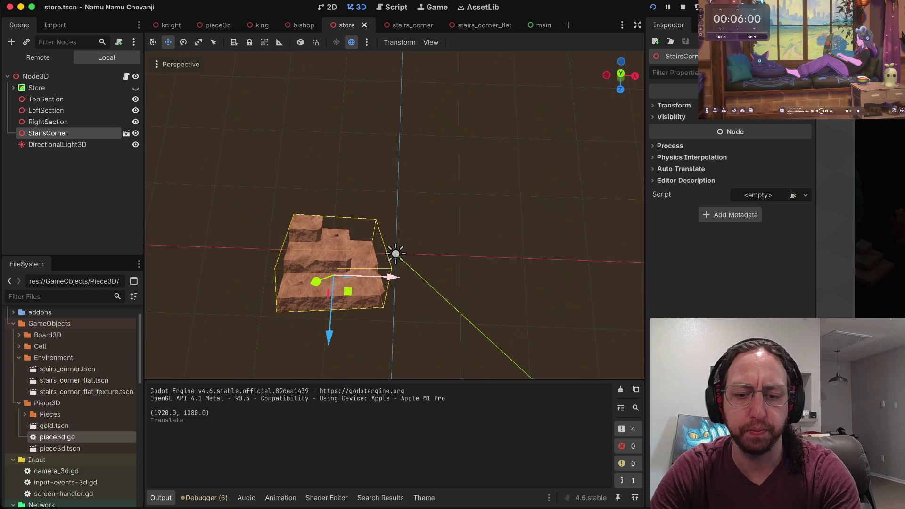
{"action": "key", "text": "super+b"}
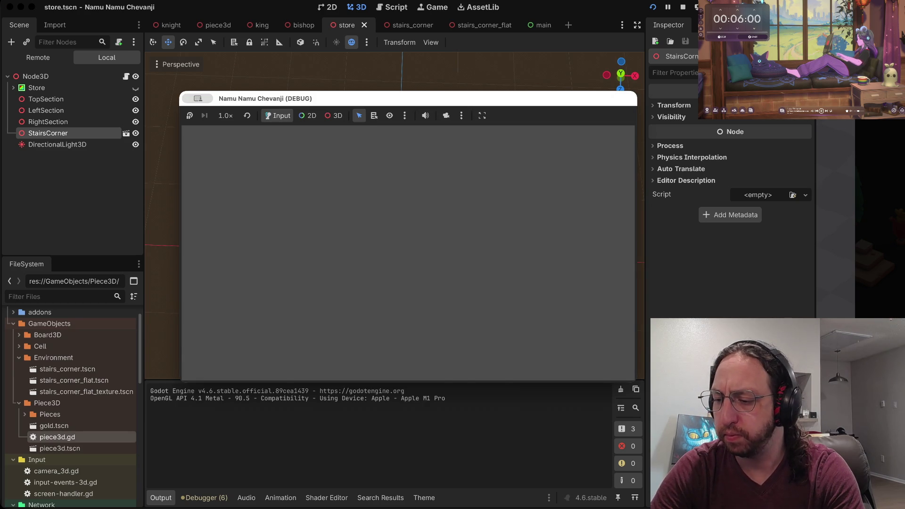
- Log in with username 'a', open the middle board as a match, and move the pawn near C6
{"action": "left_click", "coordinate": [324, 349]}
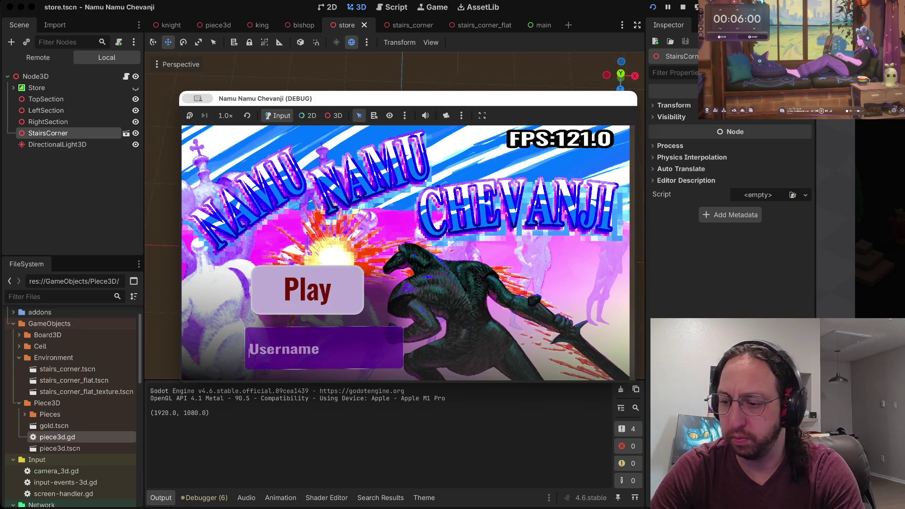
{"action": "type", "text": "a"}
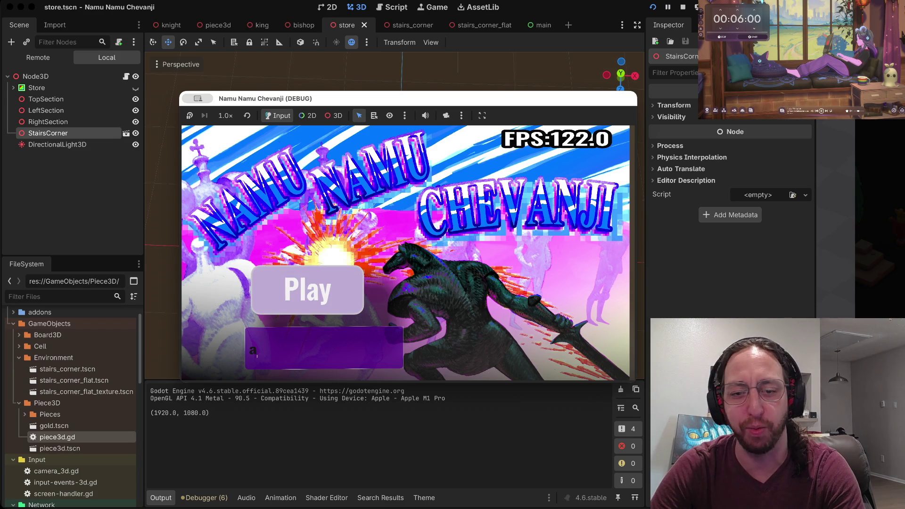
{"action": "key", "text": "Return"}
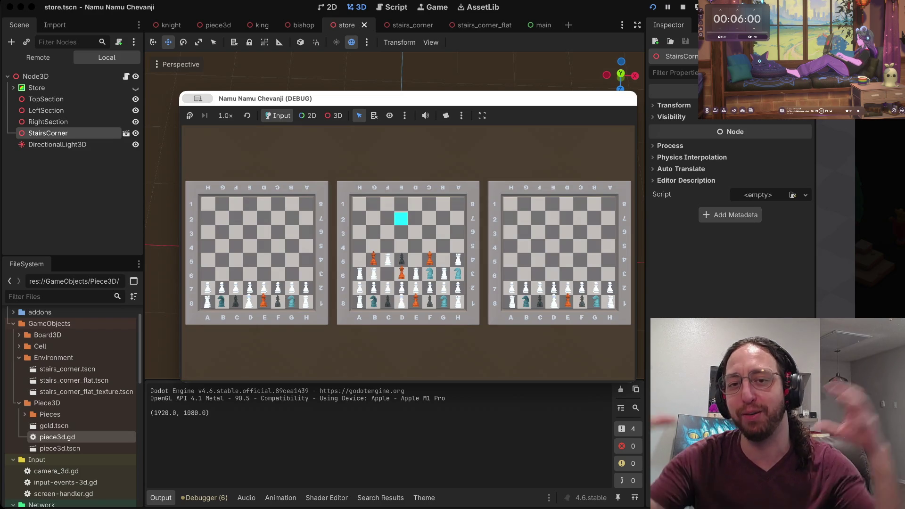
{"action": "left_click", "coordinate": [401, 232]}
{"action": "key", "text": "Return"}
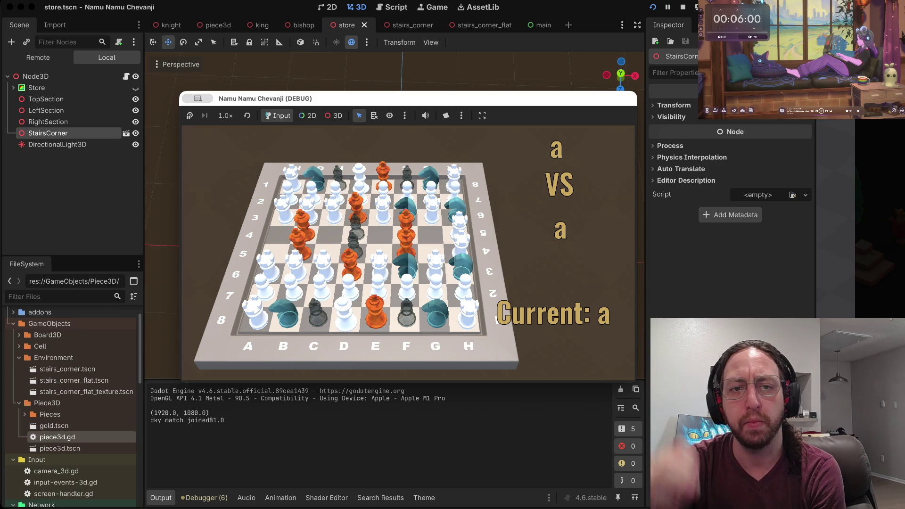
{"action": "left_click", "coordinate": [323, 272]}
{"action": "left_click", "coordinate": [323, 272]}
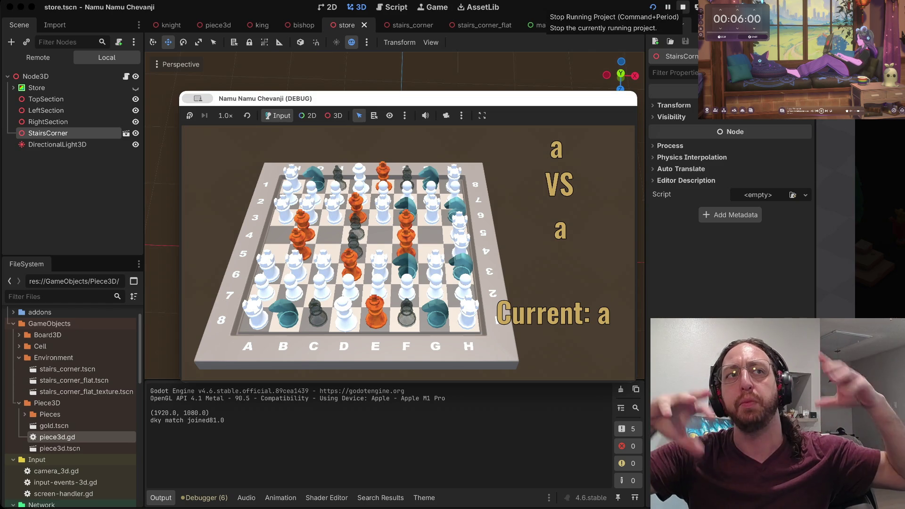
- Stop the game, rerun it, enter username 'a' to reach the boards, then close it
{"action": "left_click", "coordinate": [683, 6]}
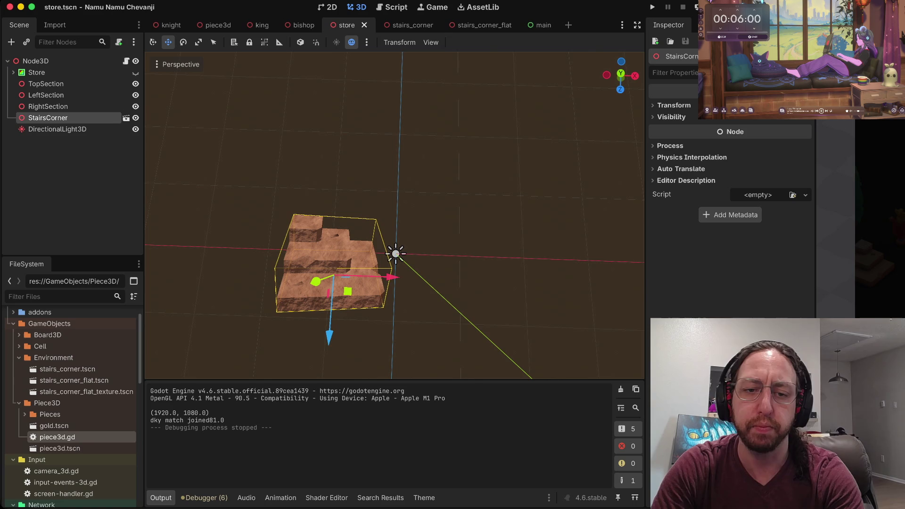
{"action": "key", "text": "super+b"}
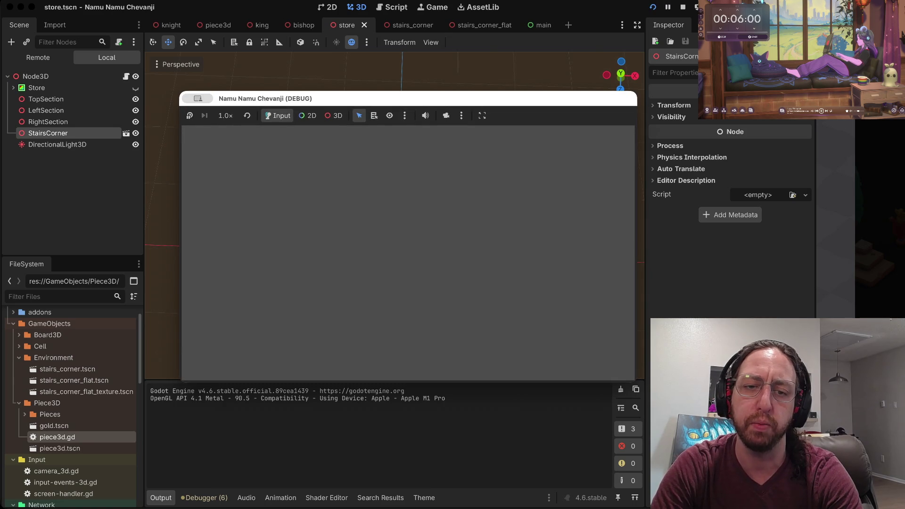
{"action": "left_click", "coordinate": [302, 349]}
{"action": "type", "text": "a"}
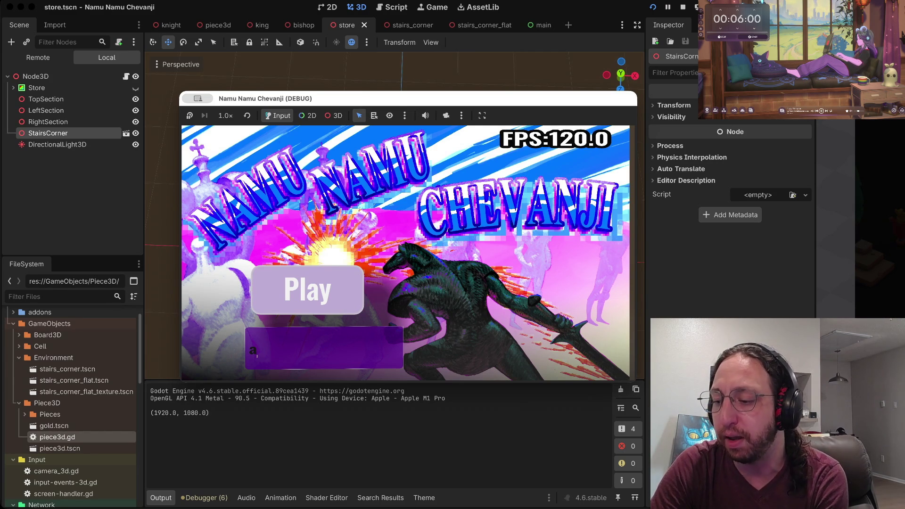
{"action": "key", "text": "Return"}
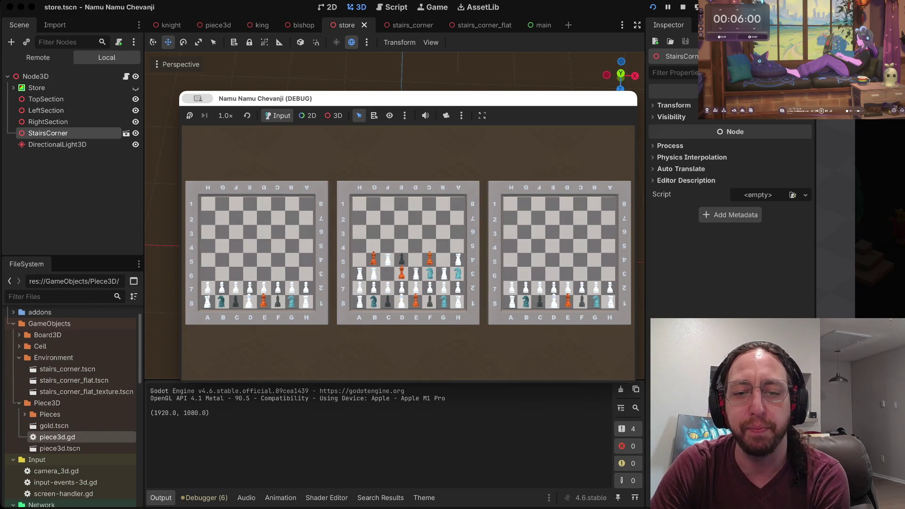
{"action": "key", "text": "Escape"}
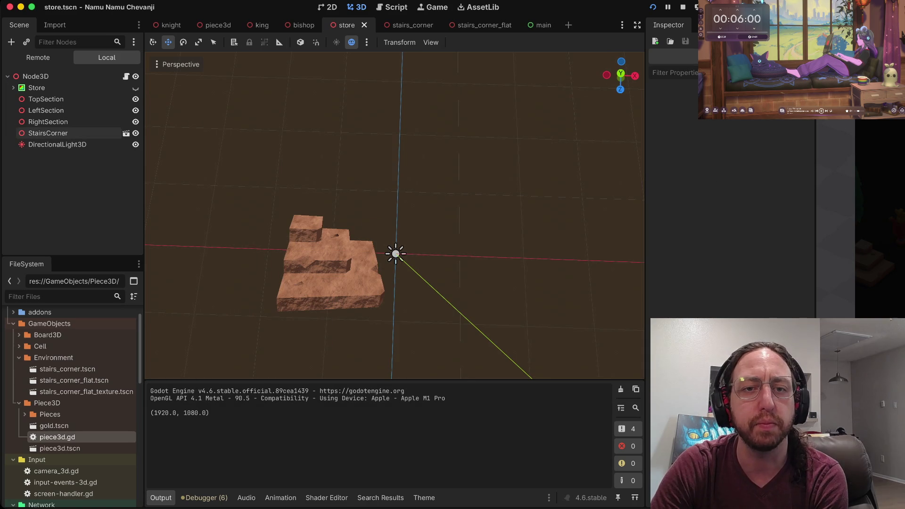
- View the whole bishop piece in its scene, then switch to the stairs_corner_flat scene
{"action": "left_click", "coordinate": [302, 25]}
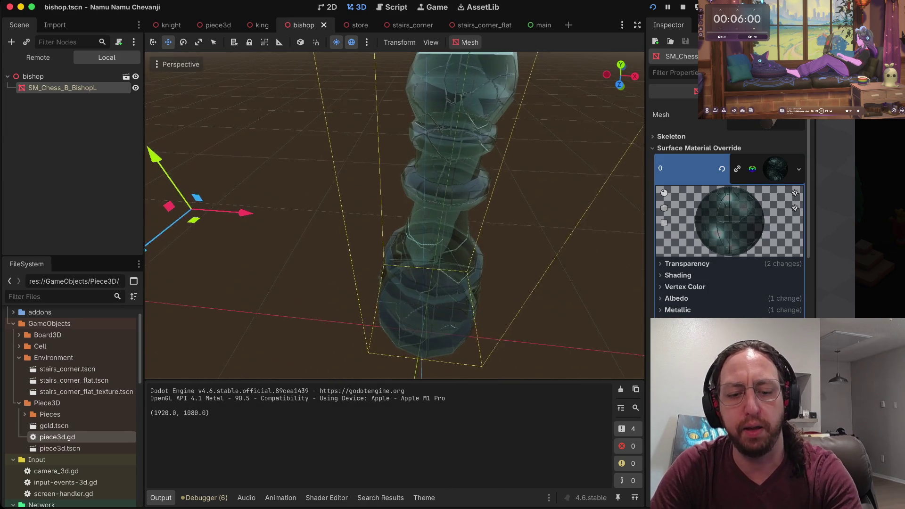
{"action": "scroll", "coordinate": [395, 215], "scroll_direction": "down", "scroll_amount": 5}
{"action": "left_click", "coordinate": [542, 212]}
{"action": "scroll", "coordinate": [395, 215], "scroll_direction": "up", "scroll_amount": 5}
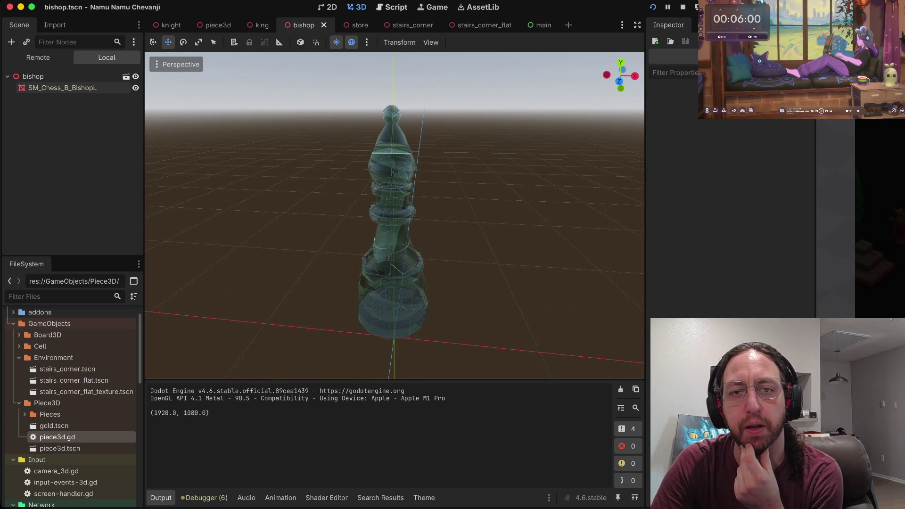
{"action": "left_click", "coordinate": [472, 25]}
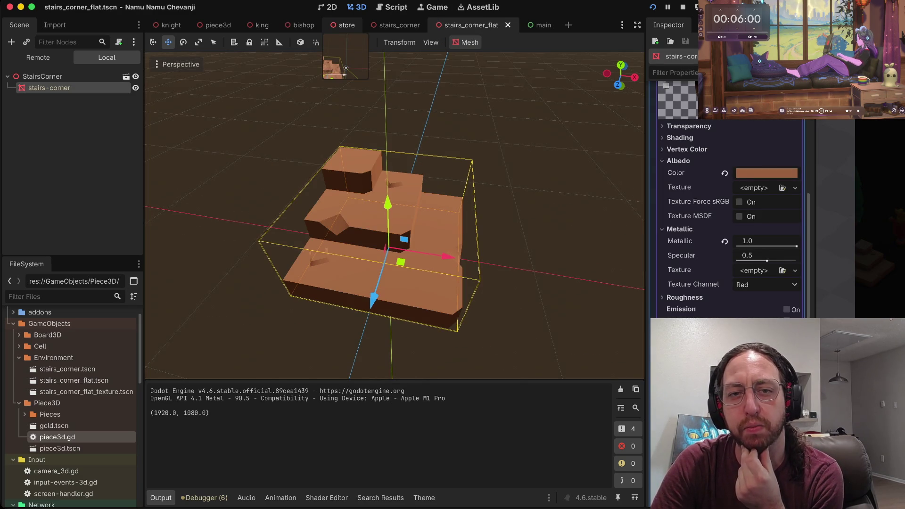
{"action": "left_click", "coordinate": [347, 25]}
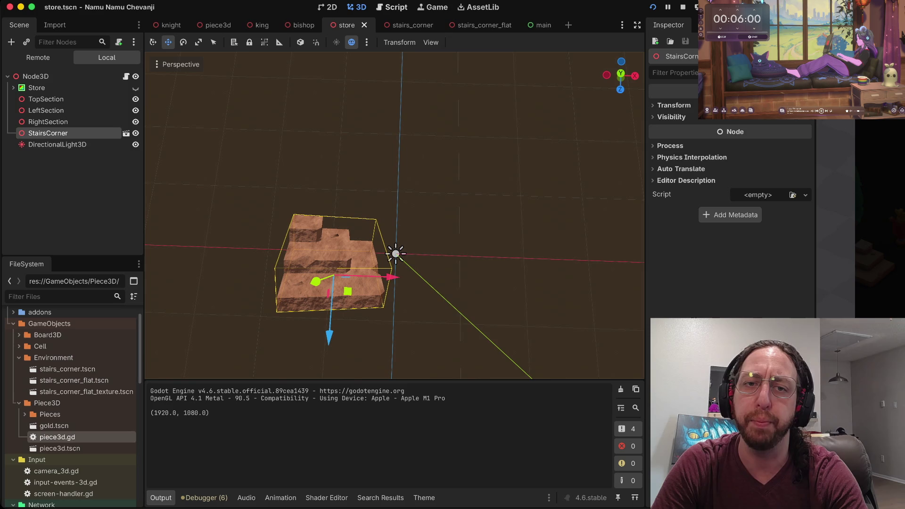
{"action": "left_click", "coordinate": [300, 25]}
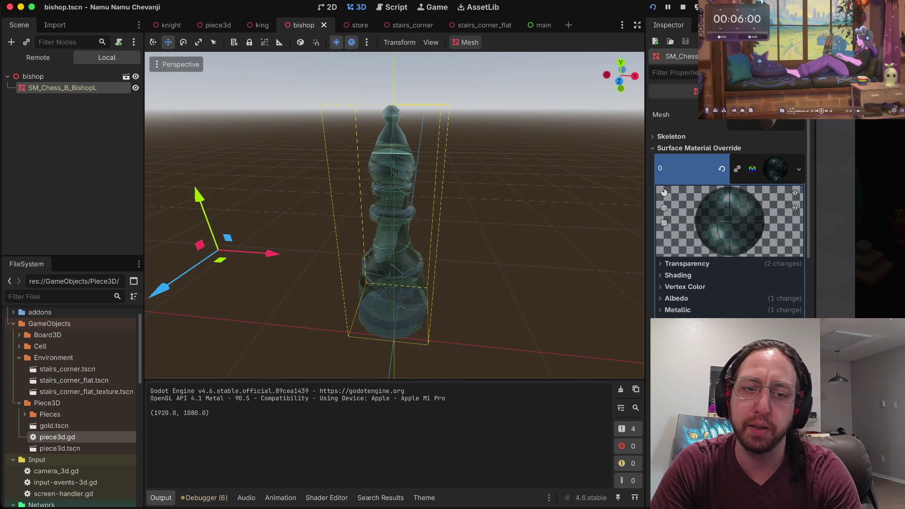
- Run the chess game again and select square G8 on the match board
{"action": "key", "text": "super+b"}
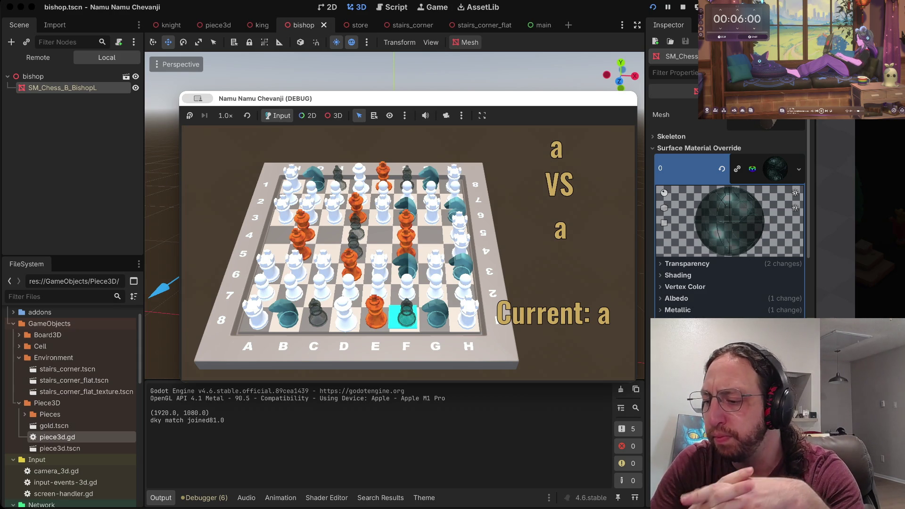
{"action": "left_click", "coordinate": [432, 317]}
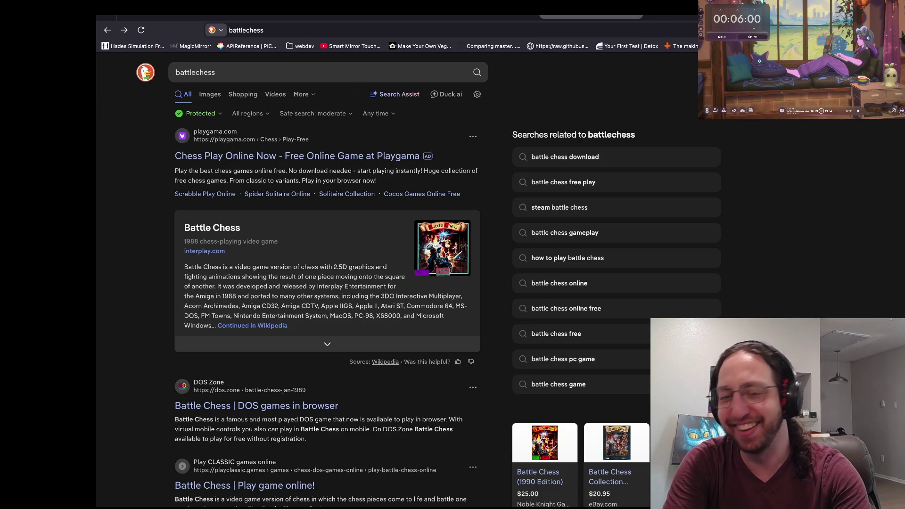
- Search the web for 'battlechess' in a new browser tab
{"action": "key", "text": "ctrl+t"}
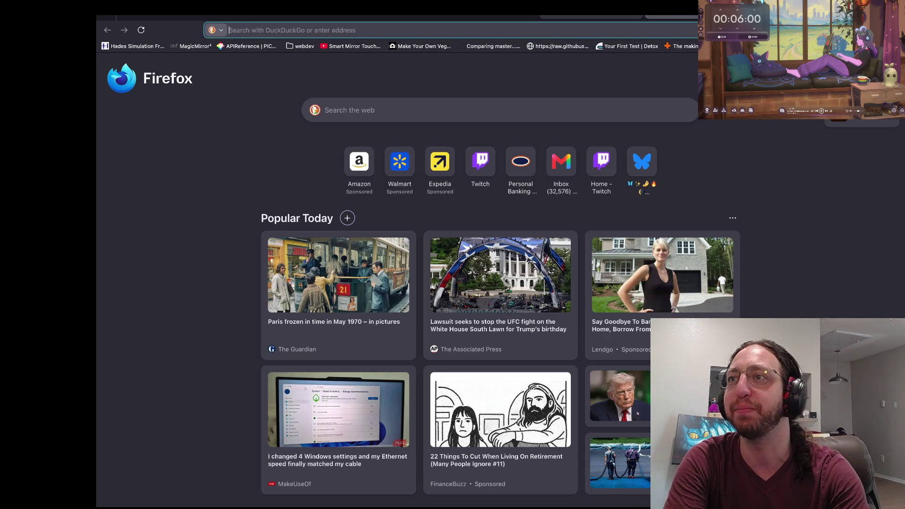
{"action": "type", "text": "battlechess"}
{"action": "key", "text": "Return"}
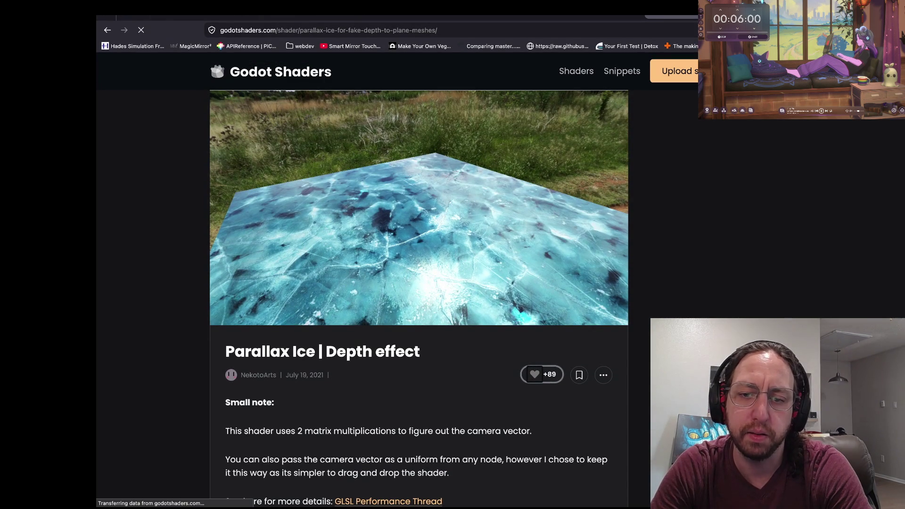
- Read through the Parallax Ice parameter notes and open the recommended Ice 003 texture page
{"action": "scroll", "coordinate": [432, 261], "scroll_direction": "up", "scroll_amount": 5}
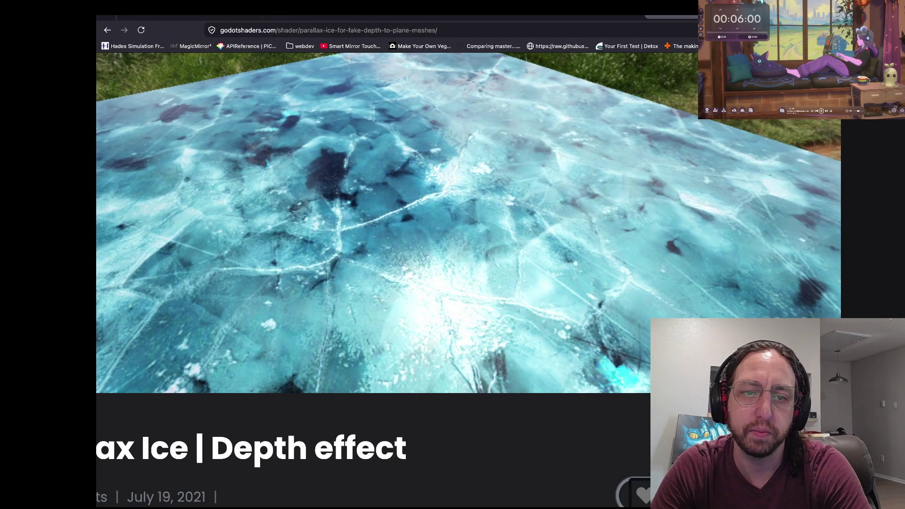
{"action": "scroll", "coordinate": [432, 262], "scroll_direction": "down", "scroll_amount": 5}
{"action": "scroll", "coordinate": [419, 297], "scroll_direction": "down", "scroll_amount": 1}
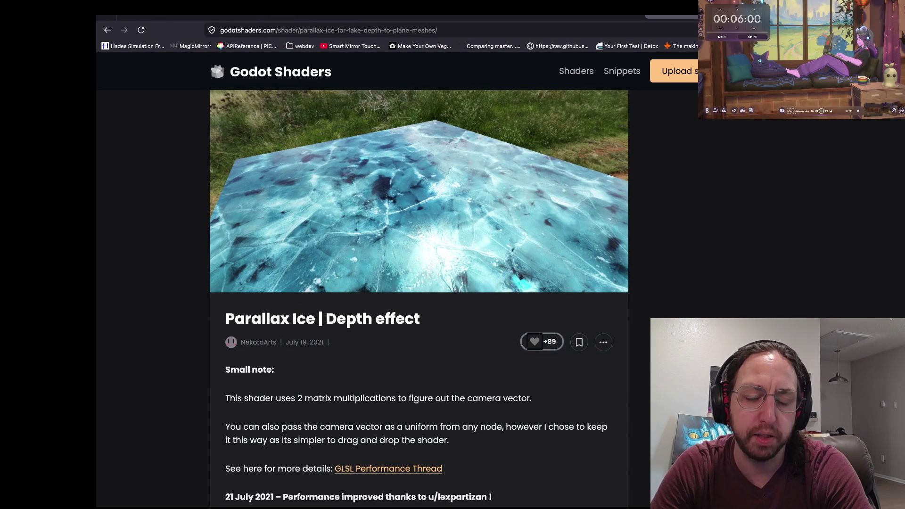
{"action": "scroll", "coordinate": [418, 297], "scroll_direction": "up", "scroll_amount": 1}
{"action": "scroll", "coordinate": [418, 297], "scroll_direction": "down", "scroll_amount": 4}
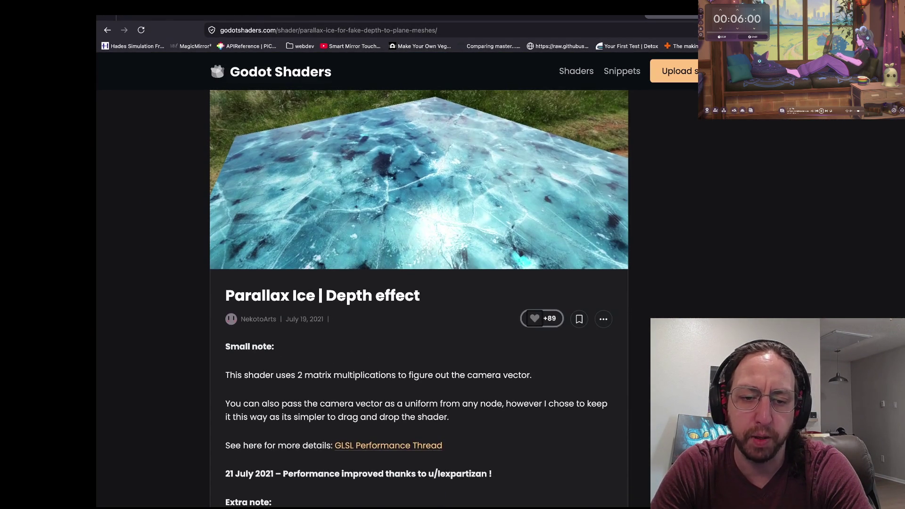
{"action": "scroll", "coordinate": [419, 297], "scroll_direction": "down", "scroll_amount": 5}
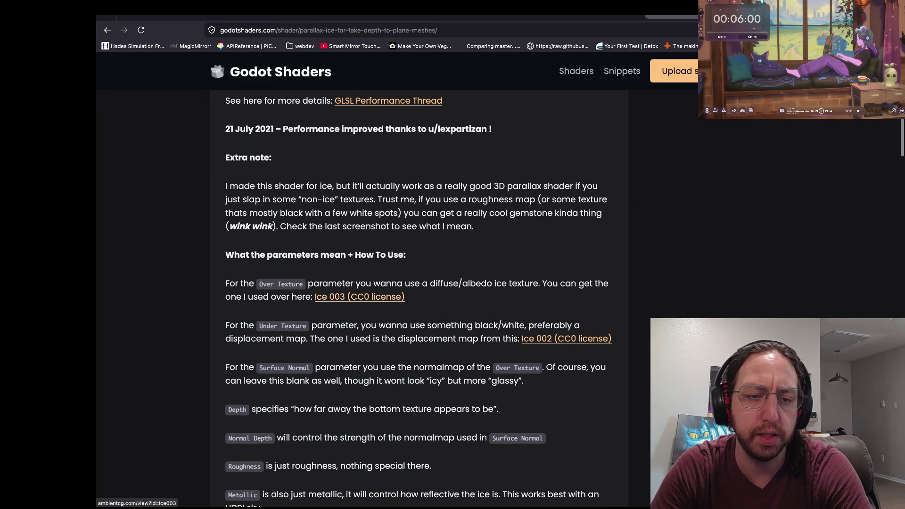
{"action": "scroll", "coordinate": [419, 297], "scroll_direction": "down", "scroll_amount": 1}
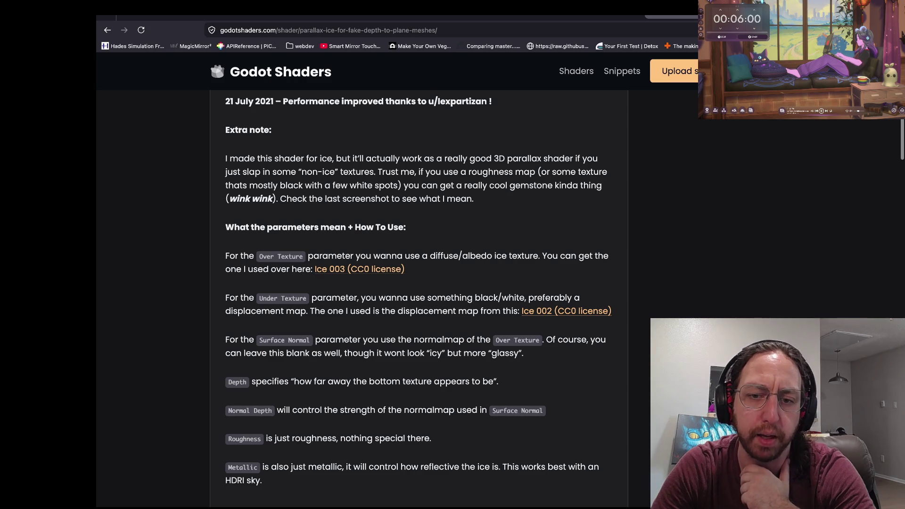
{"action": "left_click", "coordinate": [359, 268]}
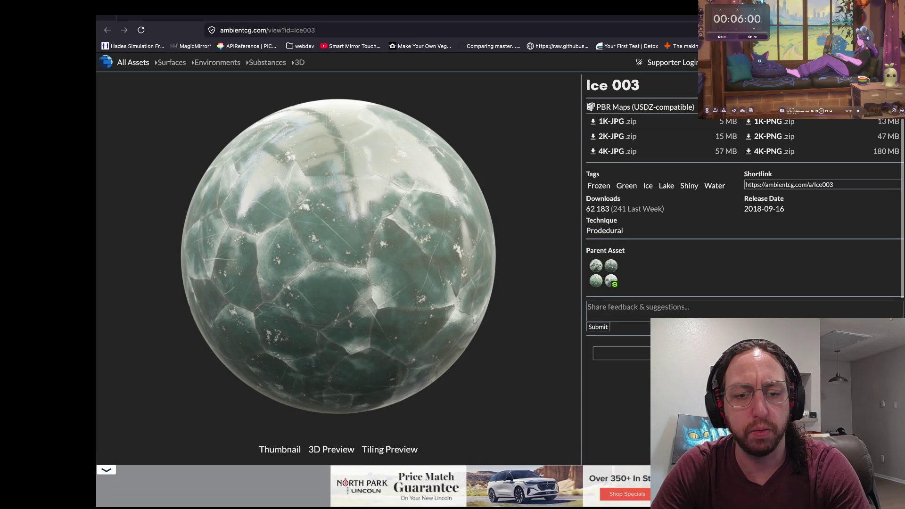
{"action": "left_click", "coordinate": [389, 449]}
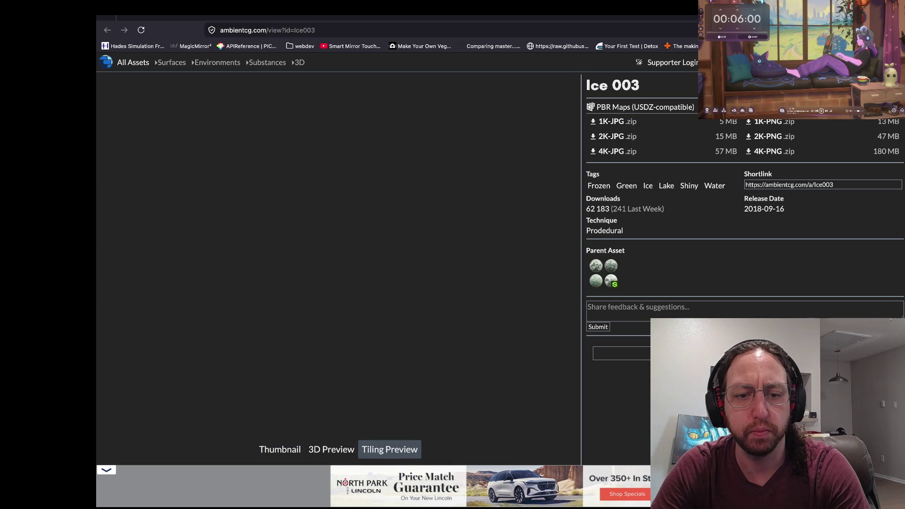
{"action": "left_click", "coordinate": [279, 450]}
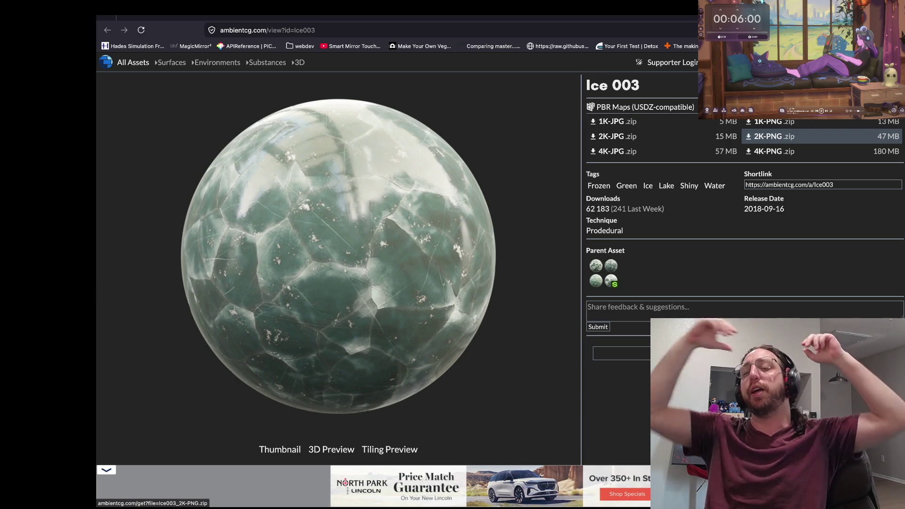
{"action": "key", "text": "ctrl+t"}
{"action": "type", "text": "shader"}
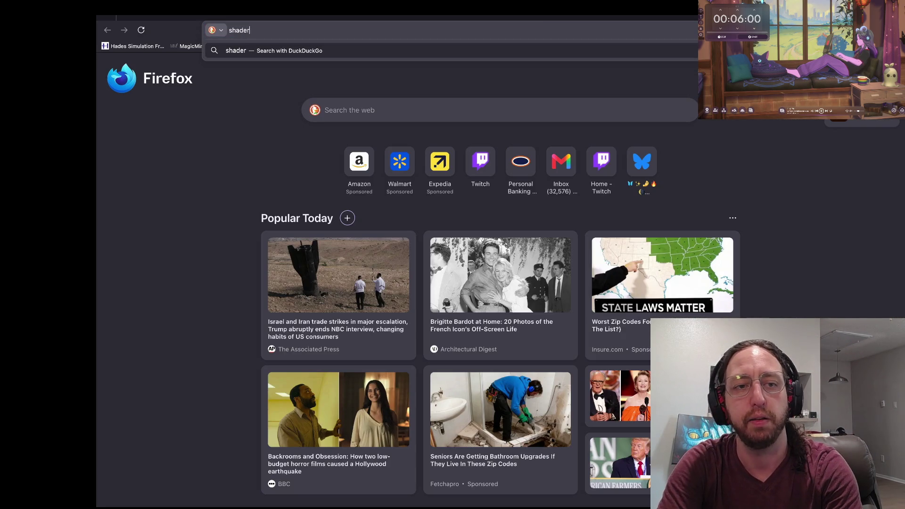
{"action": "type", "text": "toy"}
- Search for shadertoy, open the Shadertoy site, and try the featured shader, dismissing its loading error
{"action": "key", "text": "Return"}
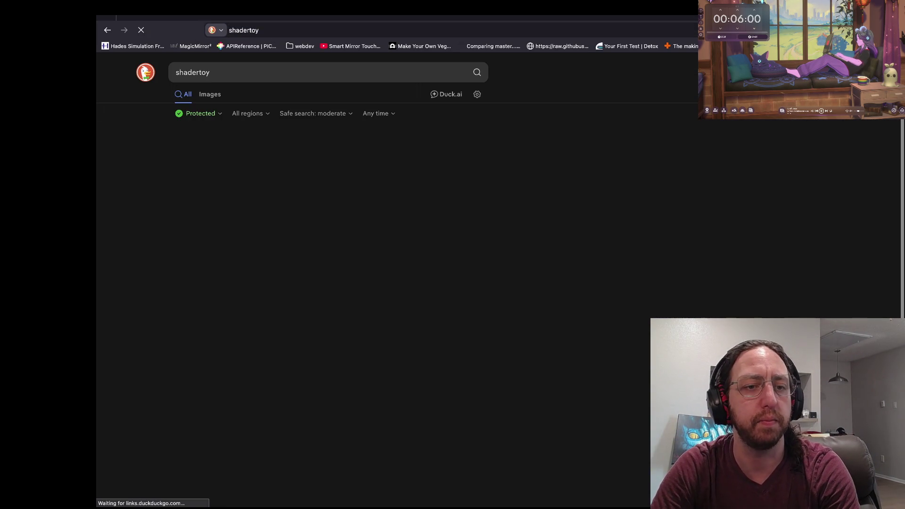
{"action": "left_click", "coordinate": [210, 155]}
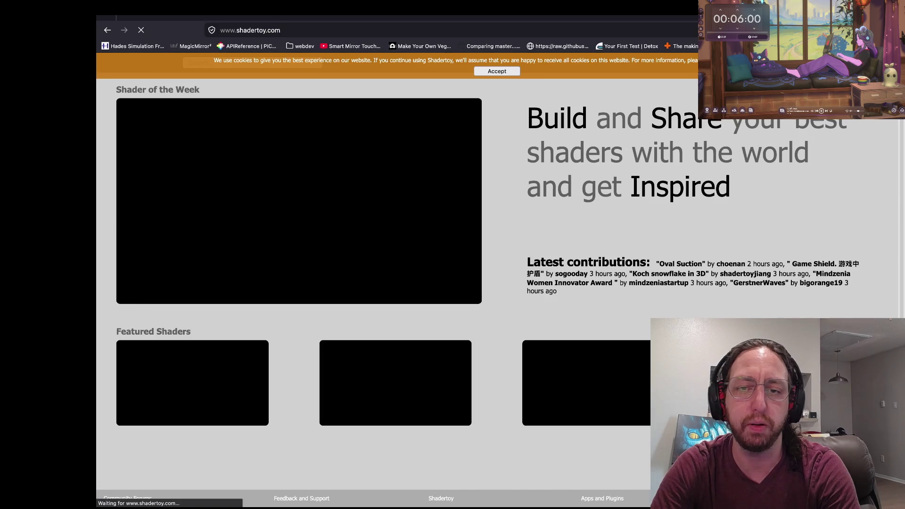
{"action": "scroll", "coordinate": [478, 277], "scroll_direction": "down", "scroll_amount": 2}
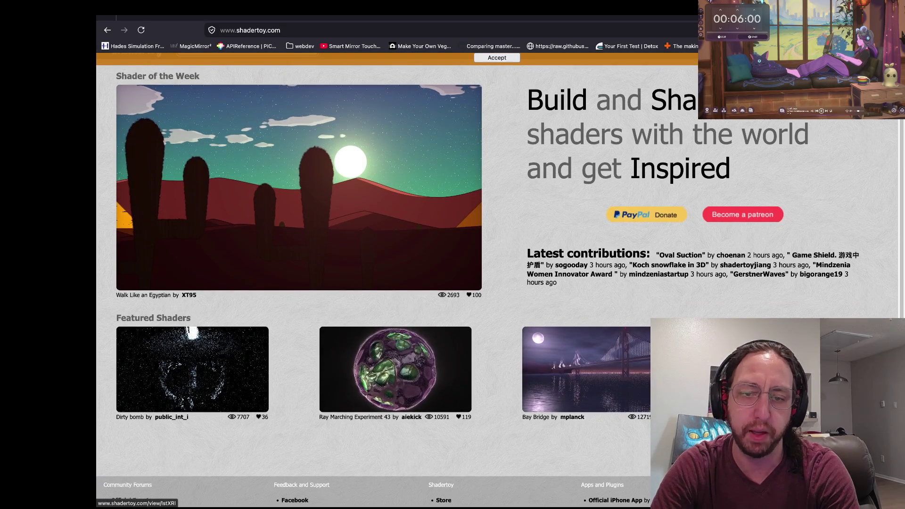
{"action": "left_click", "coordinate": [396, 338]}
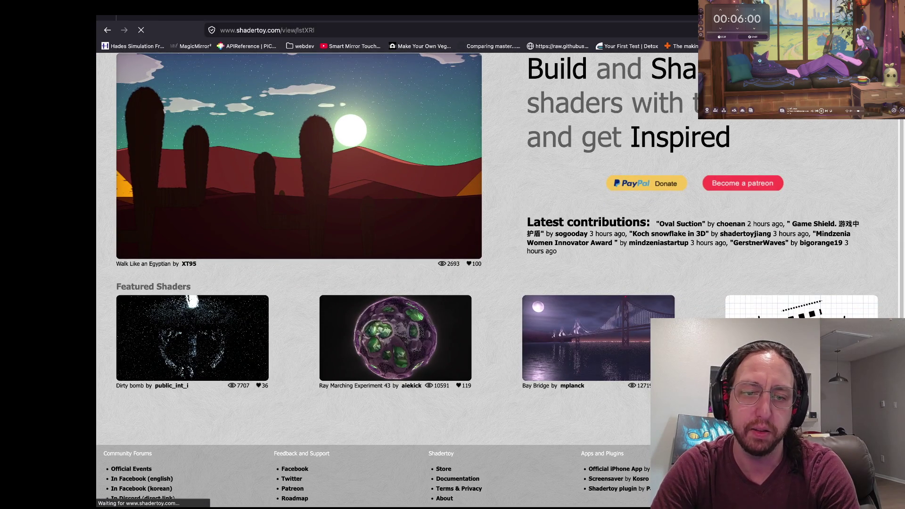
{"action": "key", "text": "Return"}
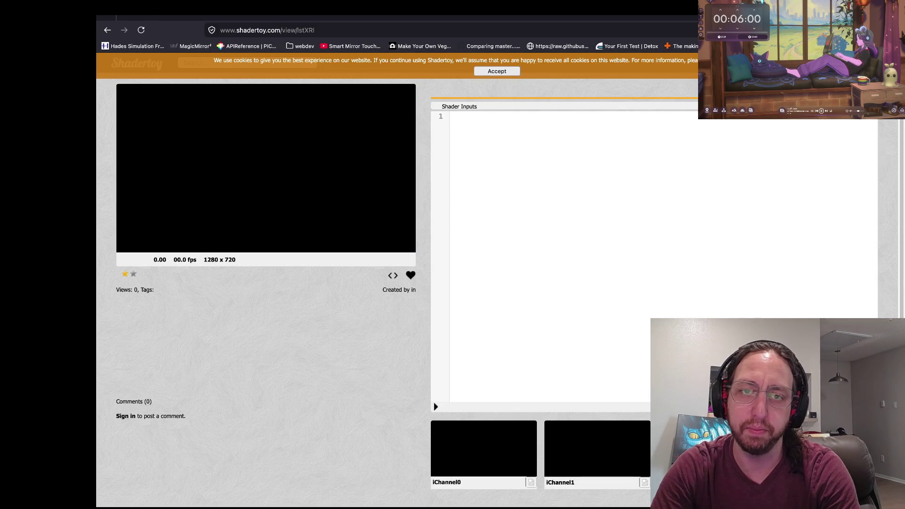
{"action": "scroll", "coordinate": [396, 278], "scroll_direction": "left", "scroll_amount": 5}
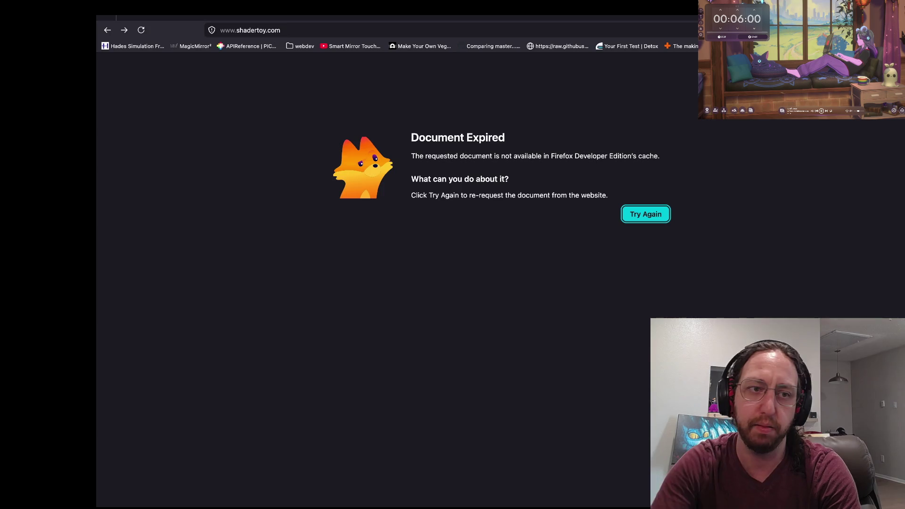
{"action": "scroll", "coordinate": [396, 278], "scroll_direction": "left", "scroll_amount": 5}
- Return to the Shadertoy homepage, open the Shaders of the Week playlist, and launch Hyperkart
{"action": "left_click", "coordinate": [210, 155]}
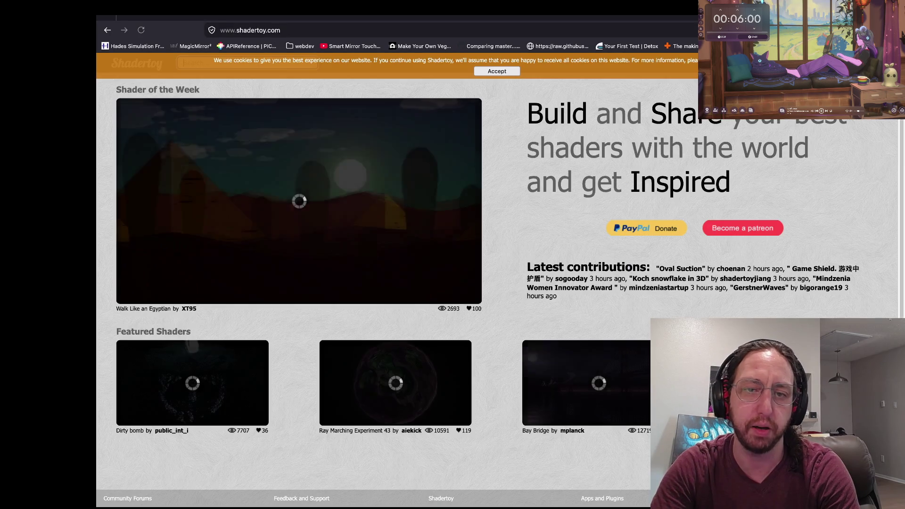
{"action": "left_click", "coordinate": [158, 90]}
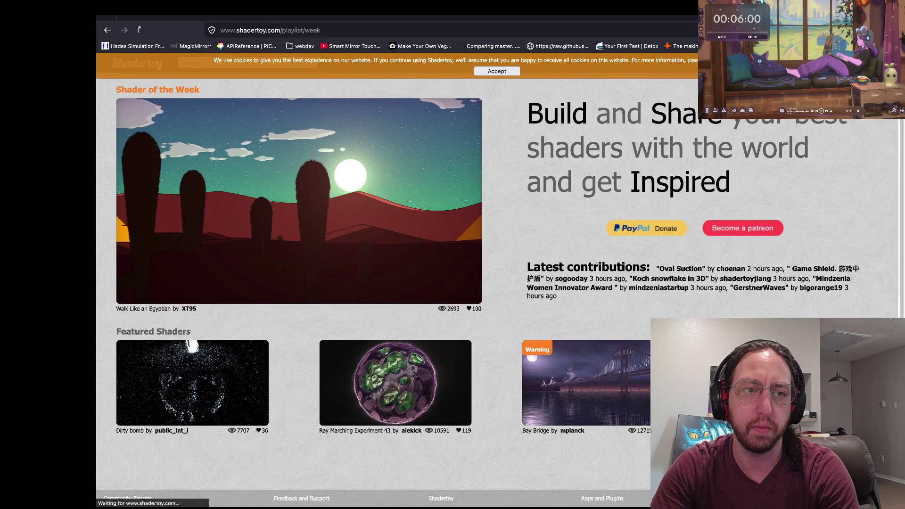
{"action": "scroll", "coordinate": [397, 278], "scroll_direction": "down", "scroll_amount": 2}
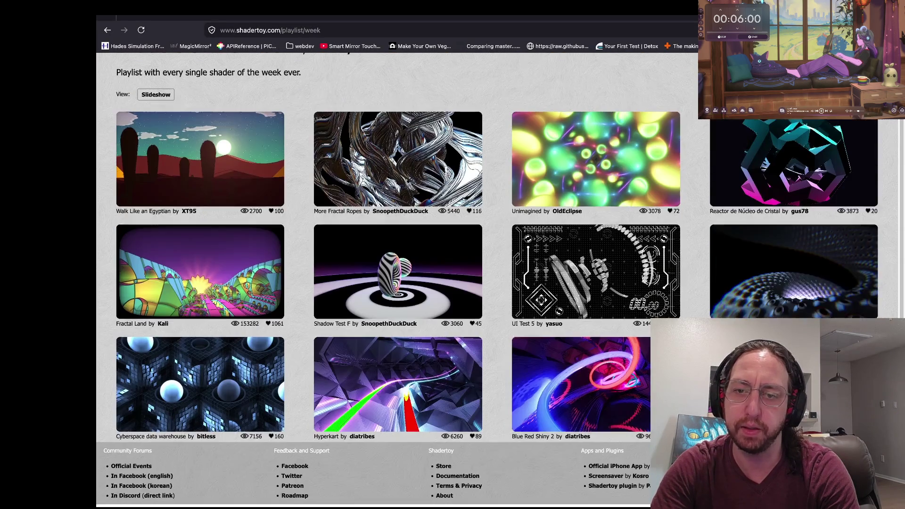
{"action": "left_click", "coordinate": [398, 388]}
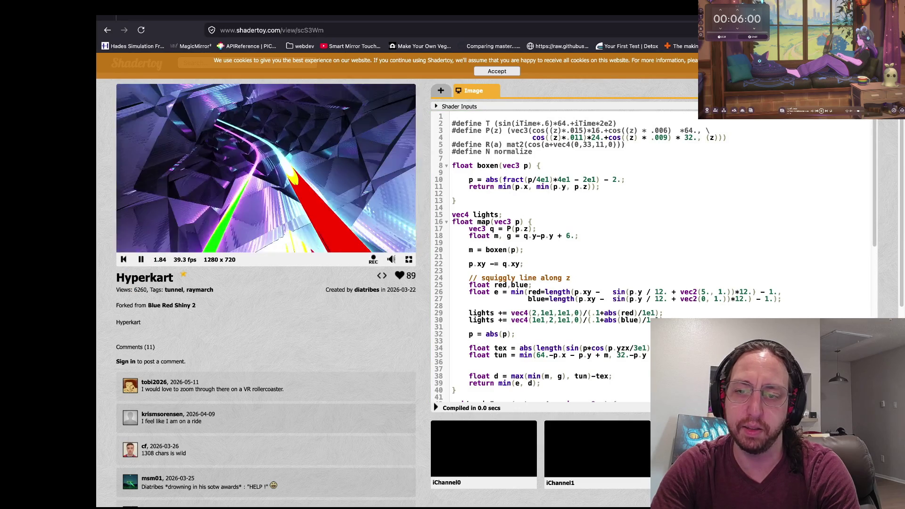
- Scroll through the Hyperkart GLSL code and comments, then go back to the playlist
{"action": "scroll", "coordinate": [594, 255], "scroll_direction": "down", "scroll_amount": 10}
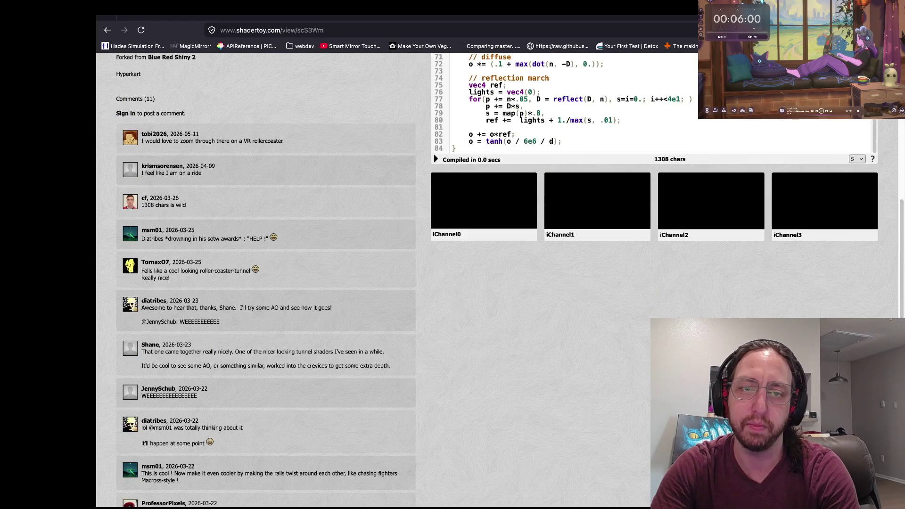
{"action": "scroll", "coordinate": [264, 283], "scroll_direction": "up", "scroll_amount": 5}
{"action": "scroll", "coordinate": [561, 254], "scroll_direction": "up", "scroll_amount": 3}
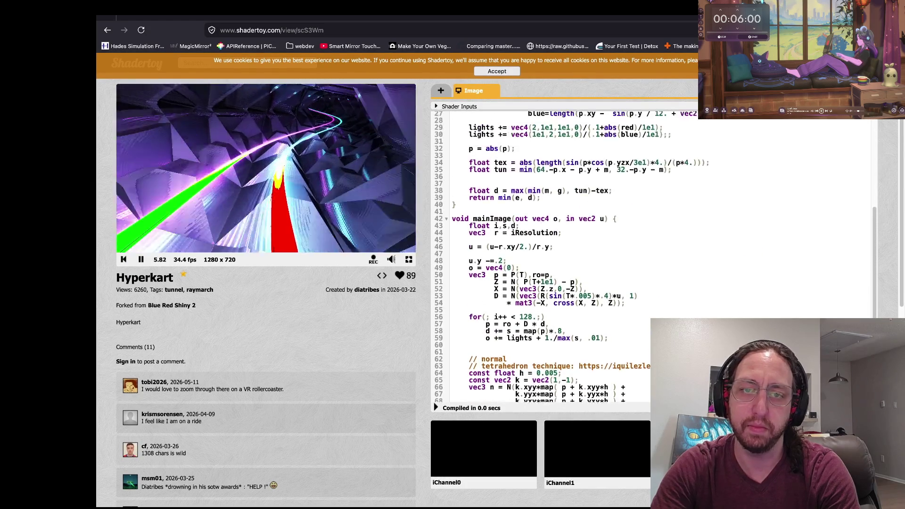
{"action": "scroll", "coordinate": [562, 255], "scroll_direction": "up", "scroll_amount": 5}
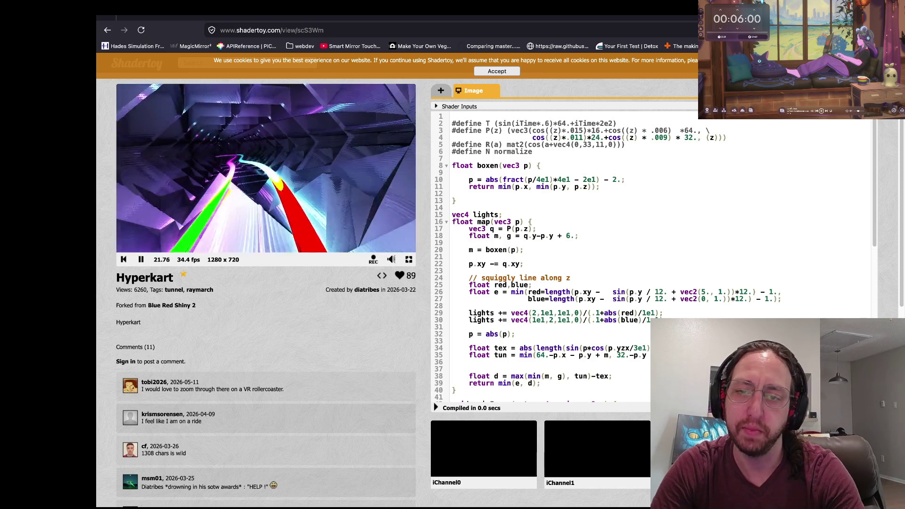
{"action": "key", "text": "alt+Left"}
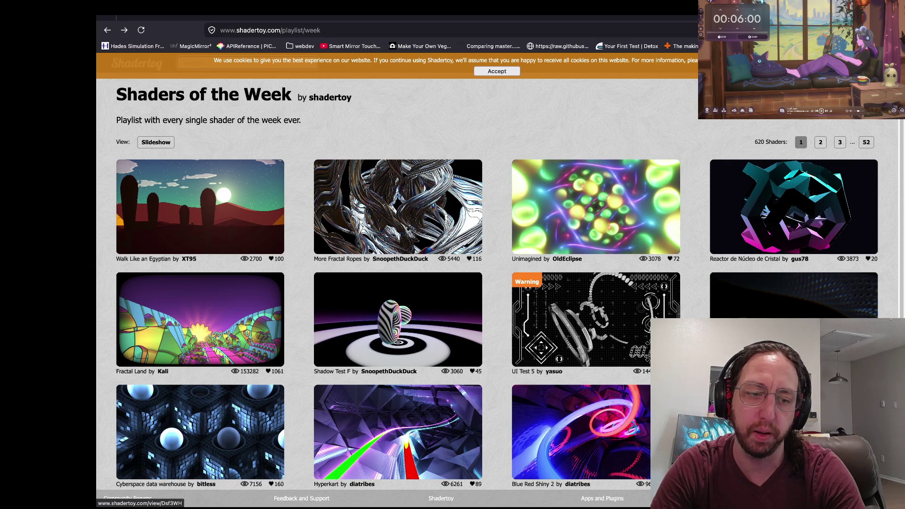
{"action": "scroll", "coordinate": [396, 283], "scroll_direction": "down", "scroll_amount": 1}
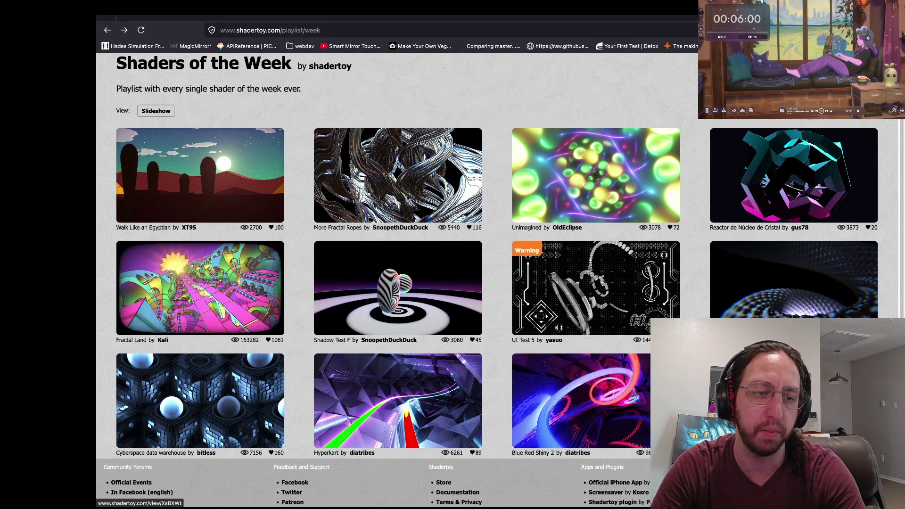
{"action": "scroll", "coordinate": [200, 287], "scroll_direction": "down", "scroll_amount": 1}
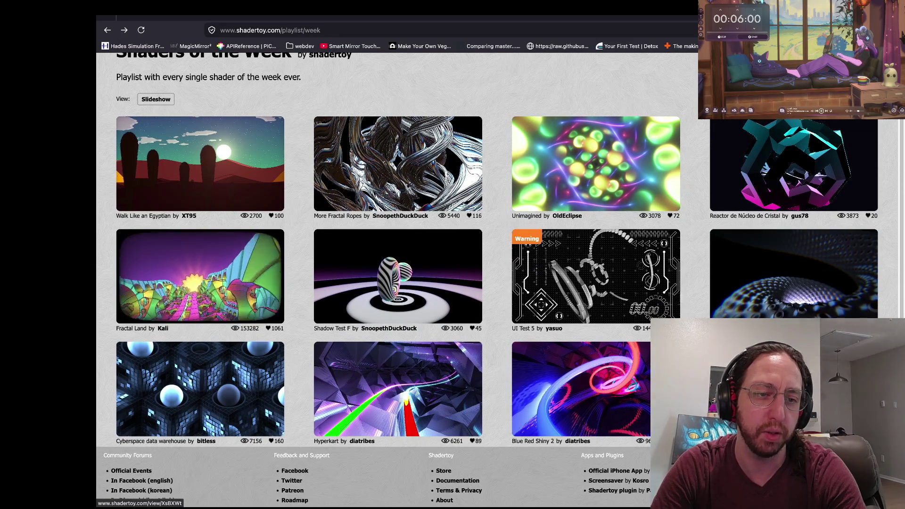
{"action": "scroll", "coordinate": [200, 287], "scroll_direction": "up", "scroll_amount": 1}
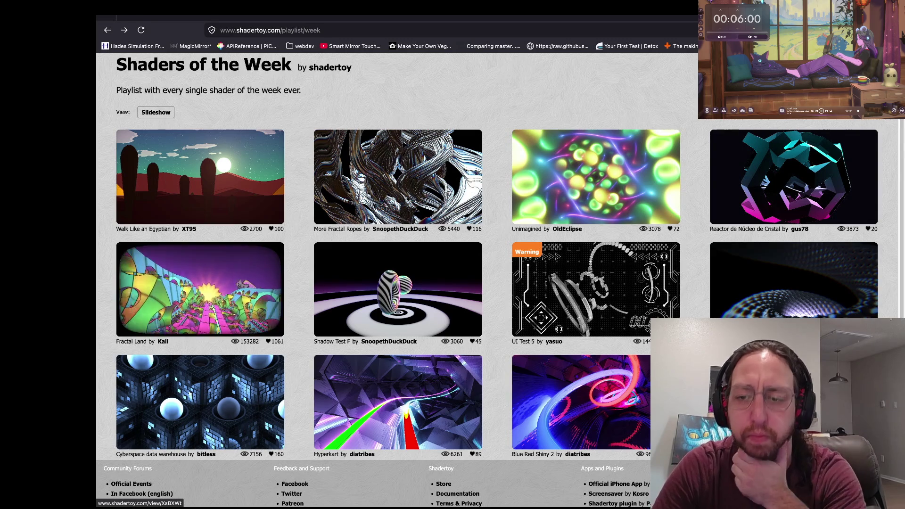
{"action": "scroll", "coordinate": [201, 288], "scroll_direction": "down", "scroll_amount": 1}
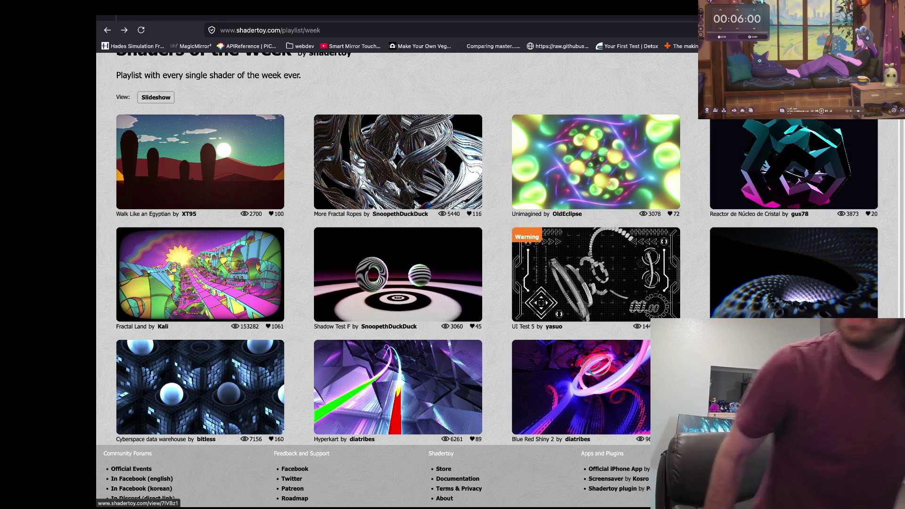
{"action": "left_click", "coordinate": [794, 273]}
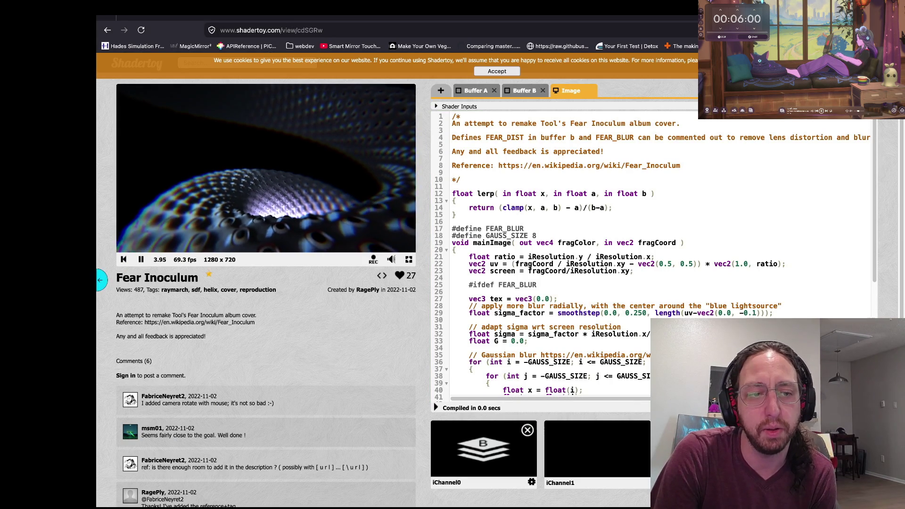
{"action": "scroll", "coordinate": [655, 253], "scroll_direction": "down", "scroll_amount": 5}
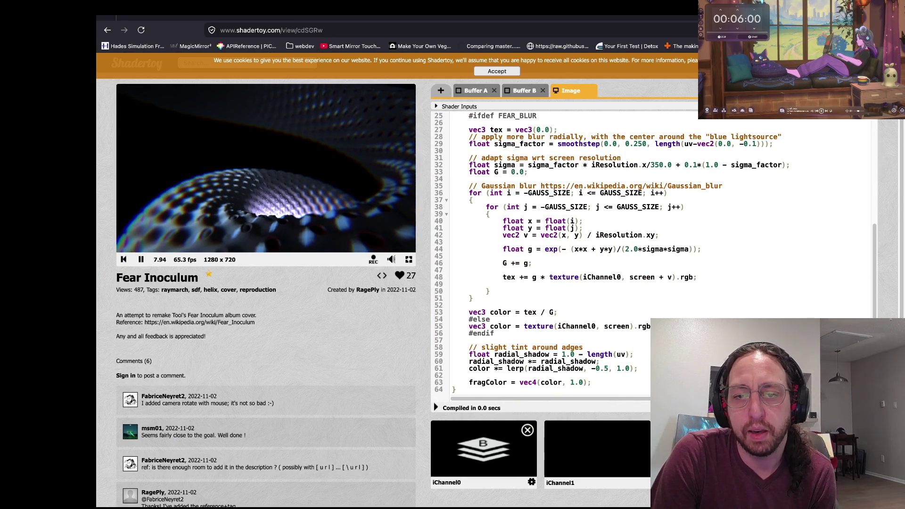
{"action": "left_click", "coordinate": [529, 171]}
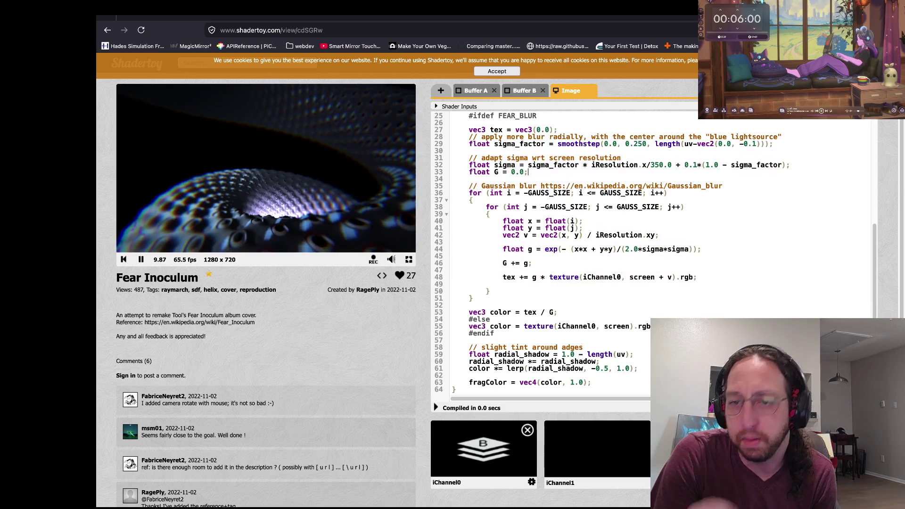
{"action": "scroll", "coordinate": [655, 253], "scroll_direction": "up", "scroll_amount": 5}
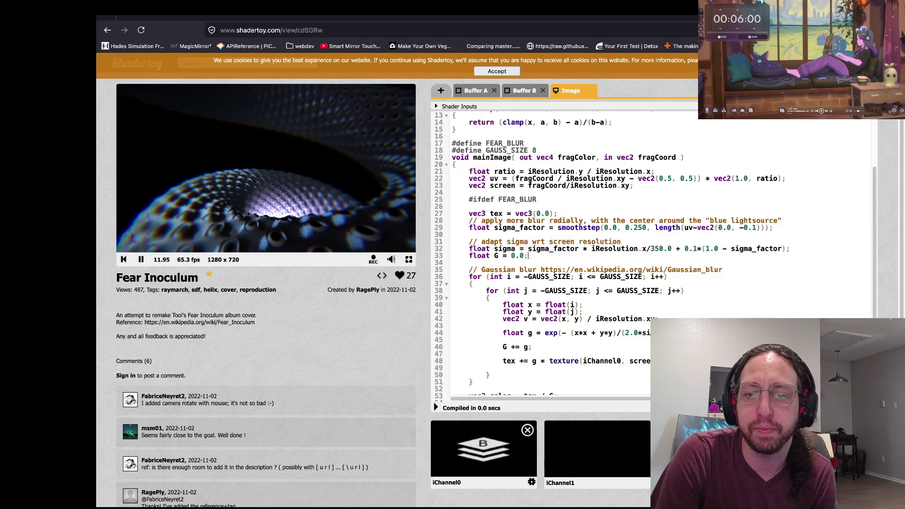
{"action": "scroll", "coordinate": [656, 253], "scroll_direction": "down", "scroll_amount": 2}
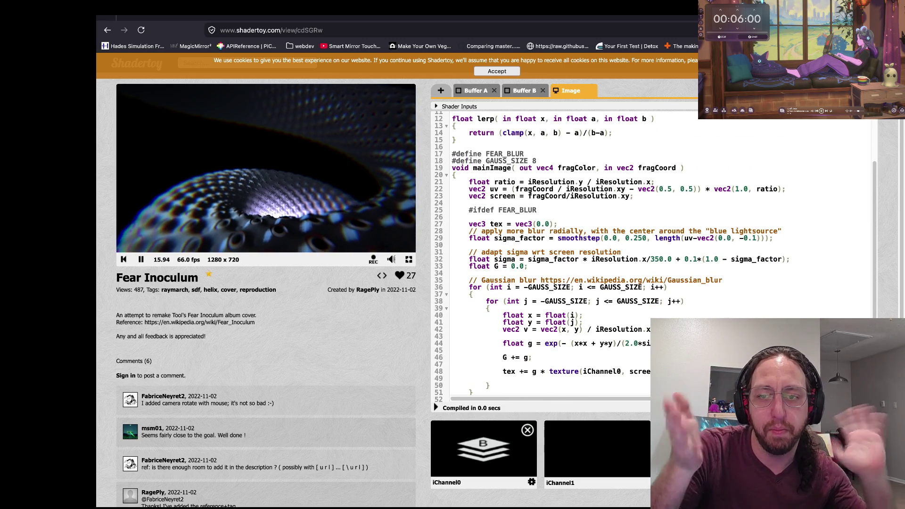
{"action": "scroll", "coordinate": [490, 292], "scroll_direction": "left", "scroll_amount": 5}
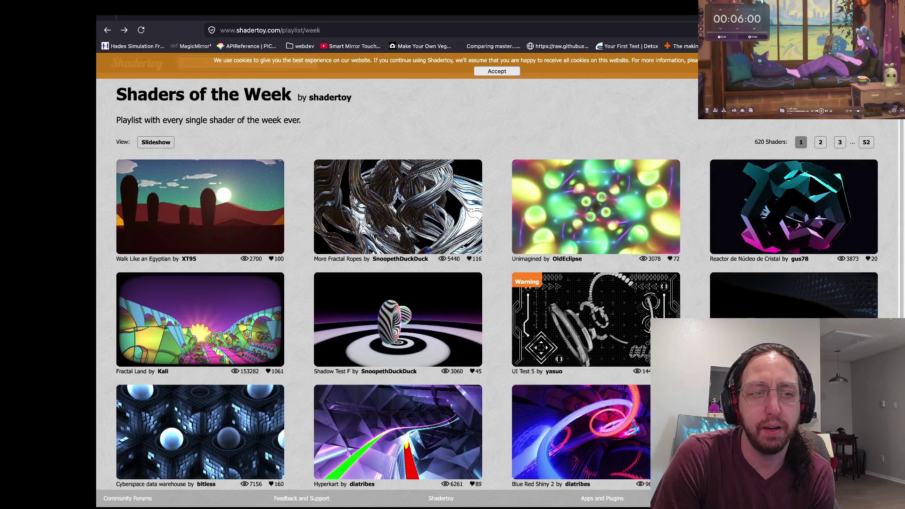
- Browse page 2 of the Shaders of the Week thumbnails, then switch back to Godot
{"action": "left_click", "coordinate": [821, 142]}
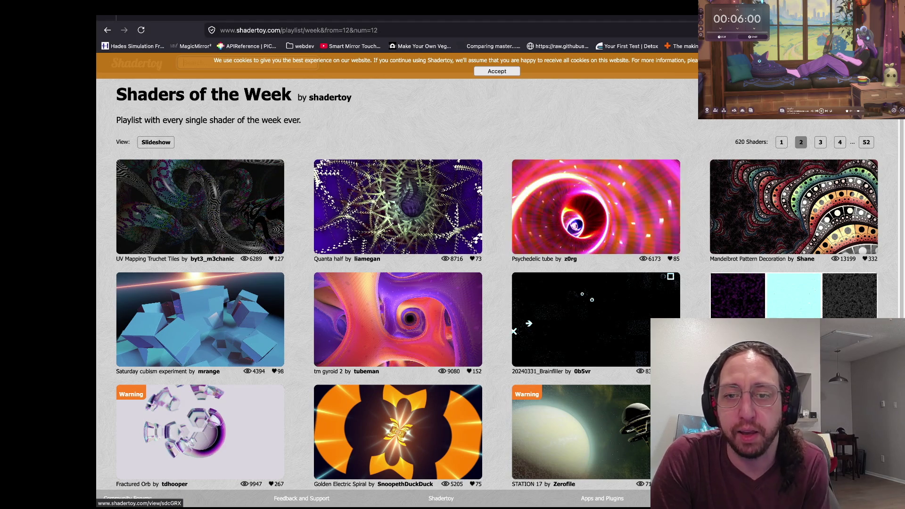
{"action": "scroll", "coordinate": [597, 311], "scroll_direction": "down", "scroll_amount": 2}
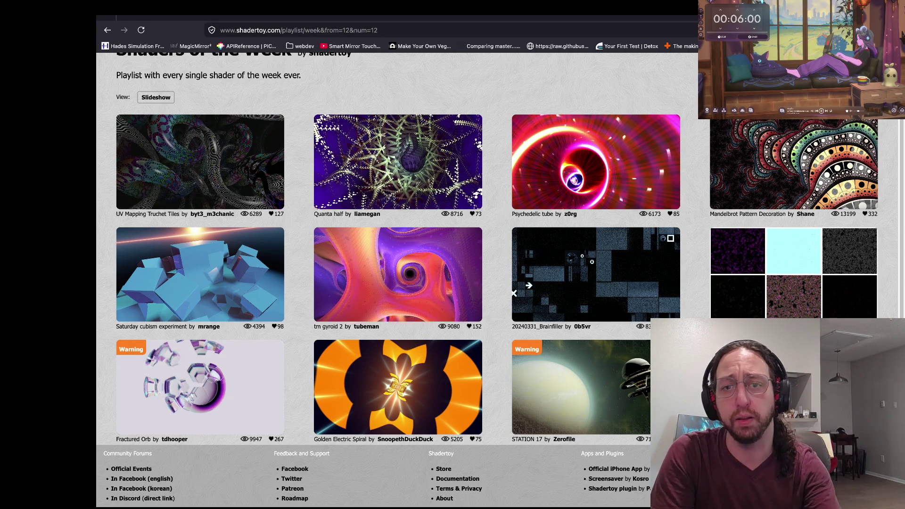
{"action": "key", "text": "super+Tab"}
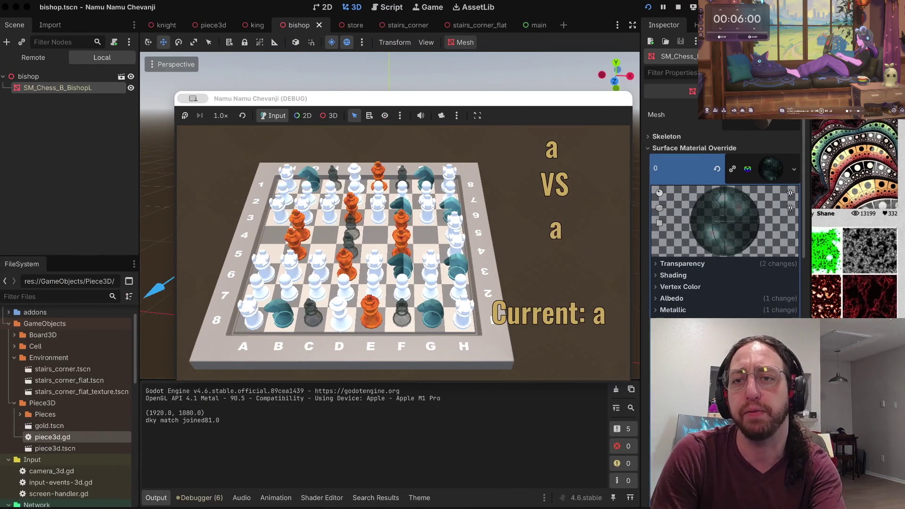
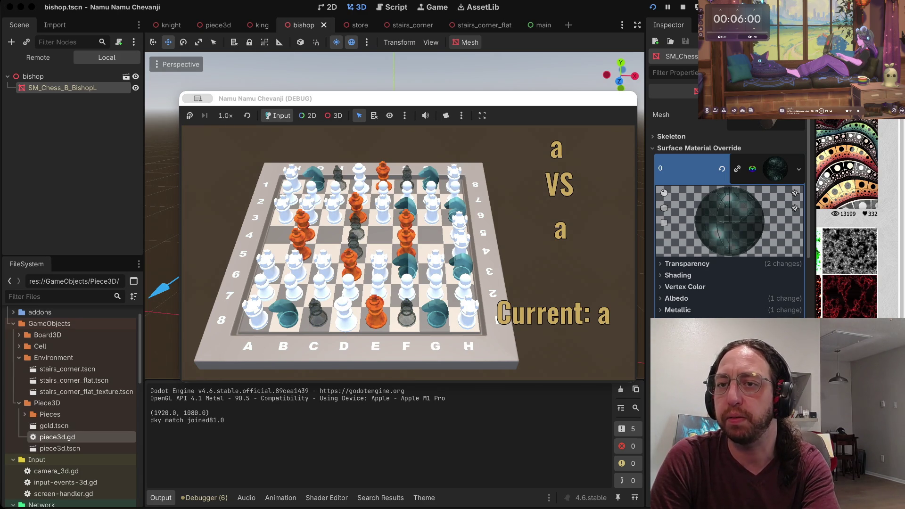
- Open the Bluesky 'Vectors' shader post in a new Firefox tab
{"action": "key", "text": "ctrl+Right"}
{"action": "key", "text": "ctrl+Right"}
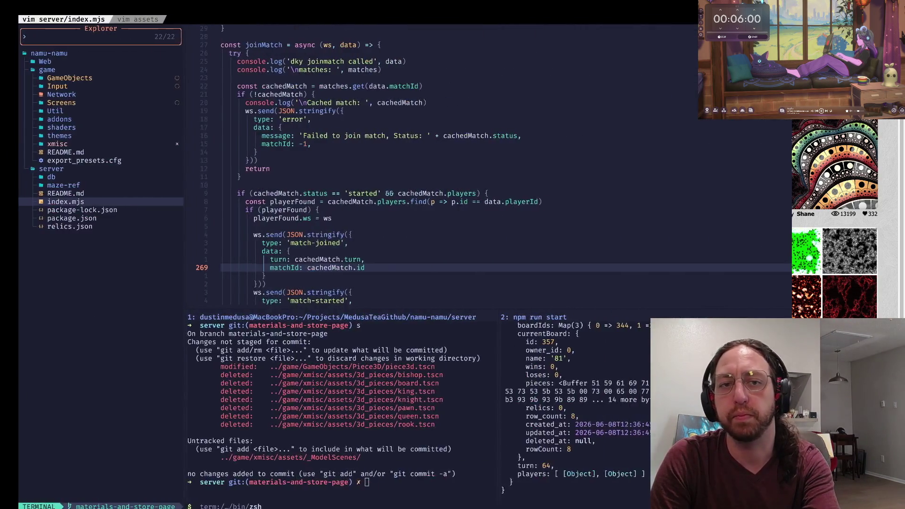
{"action": "key", "text": "ctrl+Left"}
{"action": "key", "text": "ctrl+t"}
{"action": "type", "text": "https://bsky.app/profile/xordev.com/post/3lzwj7pfpdk22"}
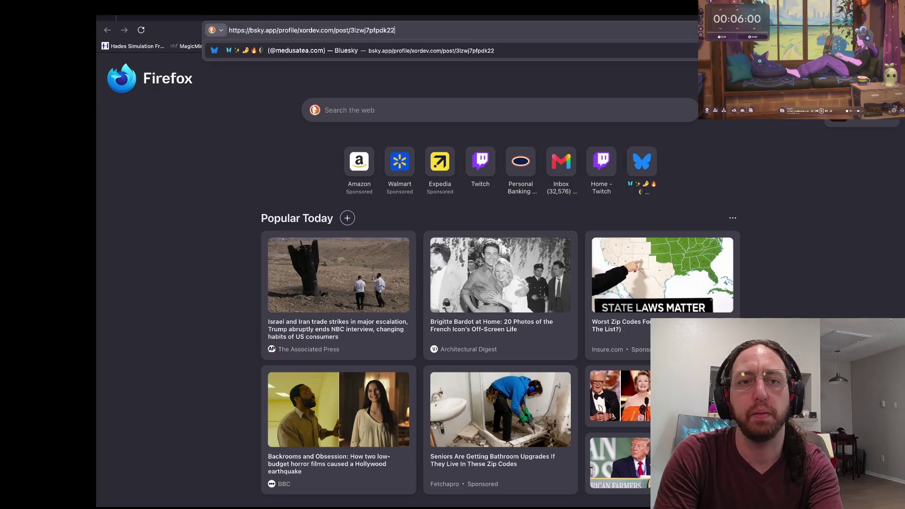
{"action": "key", "text": "Return"}
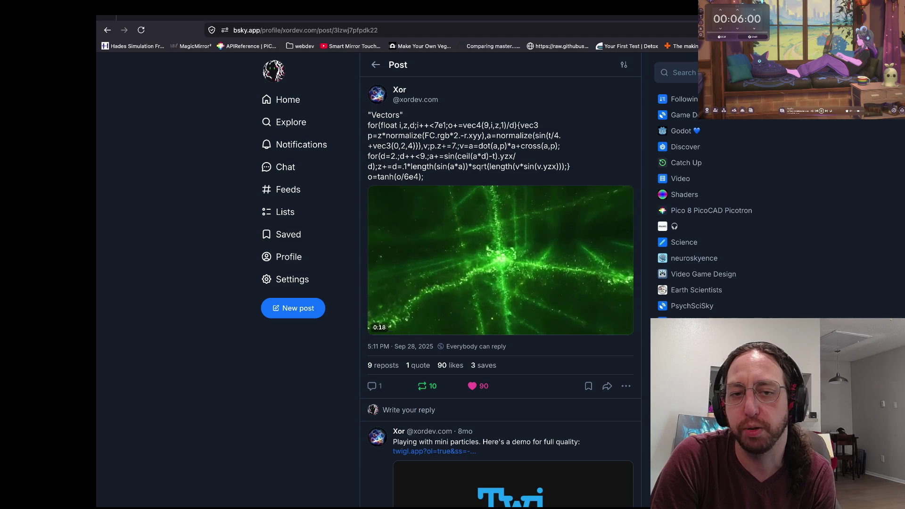
- Highlight parts of the Vectors code, like normalize(FC.rgb and a+cross(a,p), then return to Shadertoy
{"action": "mouse_move", "coordinate": [417, 166]}
{"action": "left_mouse_down"}
{"action": "mouse_move", "coordinate": [368, 136]}
{"action": "mouse_move", "coordinate": [368, 125]}
{"action": "left_mouse_up"}
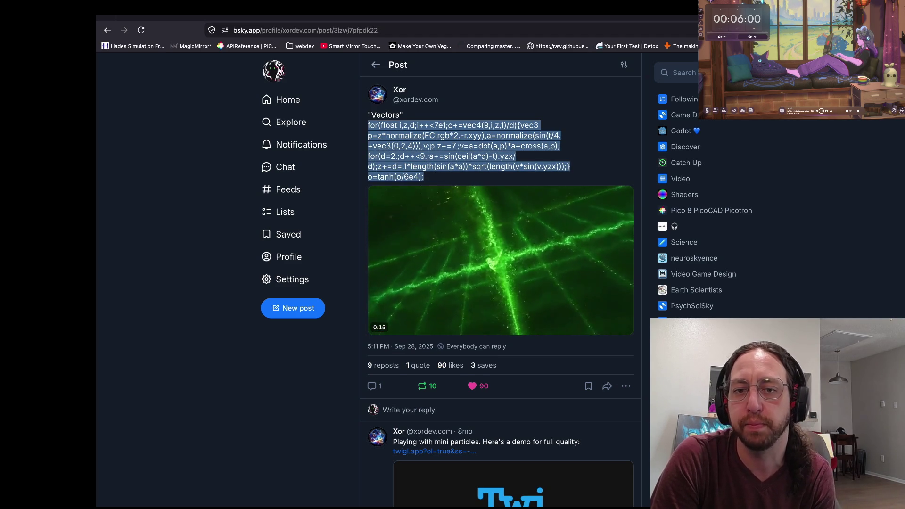
{"action": "left_click", "coordinate": [368, 125]}
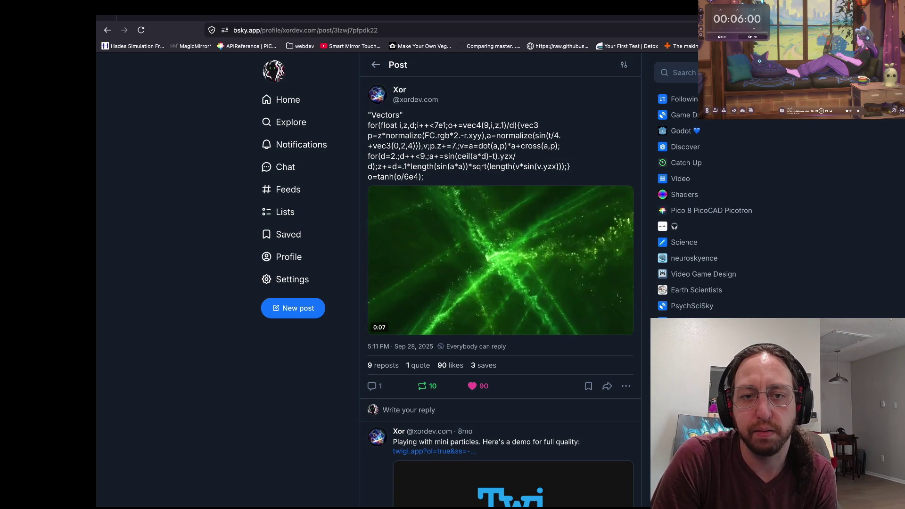
{"action": "left_click_drag", "start_coordinate": [386, 136], "coordinate": [467, 136]}
{"action": "left_click", "coordinate": [466, 136]}
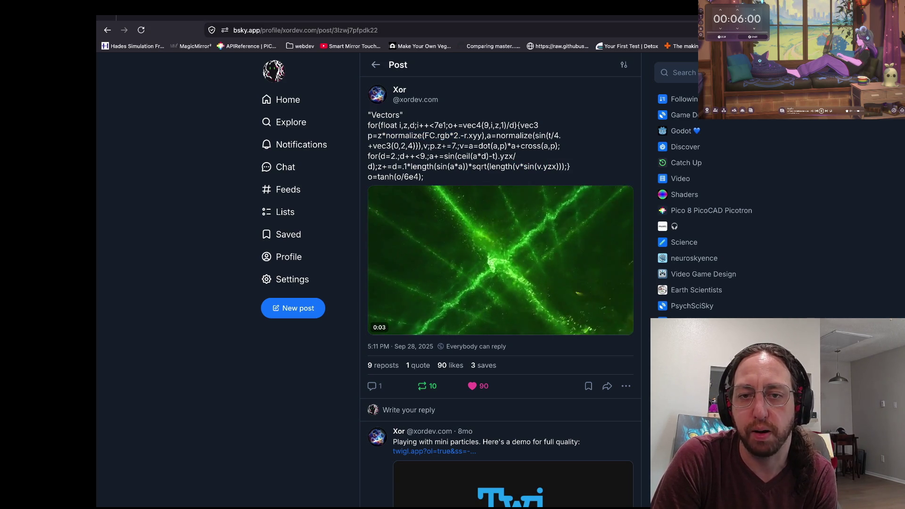
{"action": "left_click_drag", "start_coordinate": [504, 146], "coordinate": [544, 146]}
{"action": "left_click", "coordinate": [545, 145]}
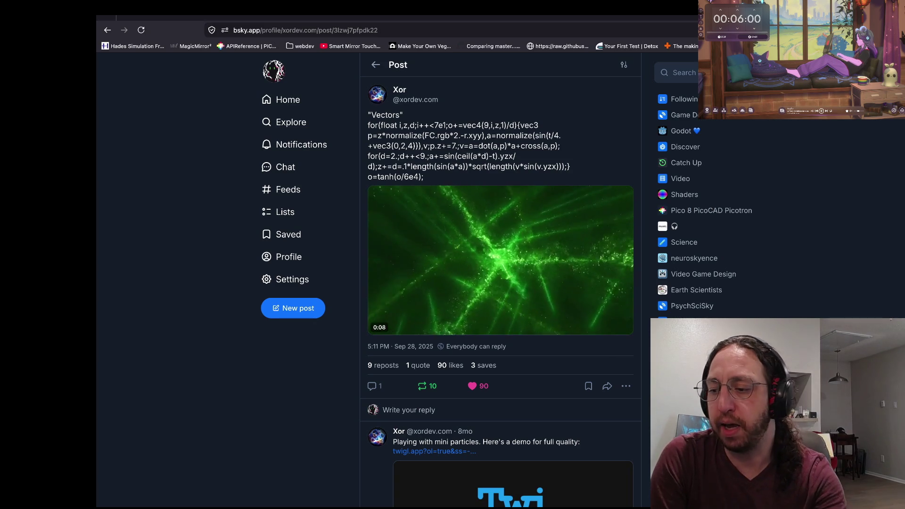
{"action": "left_click_drag", "start_coordinate": [409, 125], "coordinate": [516, 156]}
{"action": "left_click", "coordinate": [516, 156]}
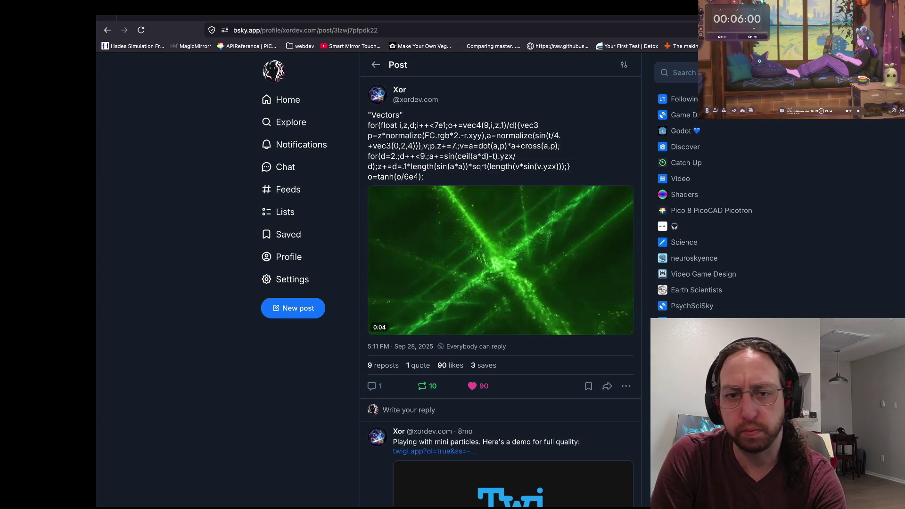
{"action": "key", "text": "ctrl+Tab"}
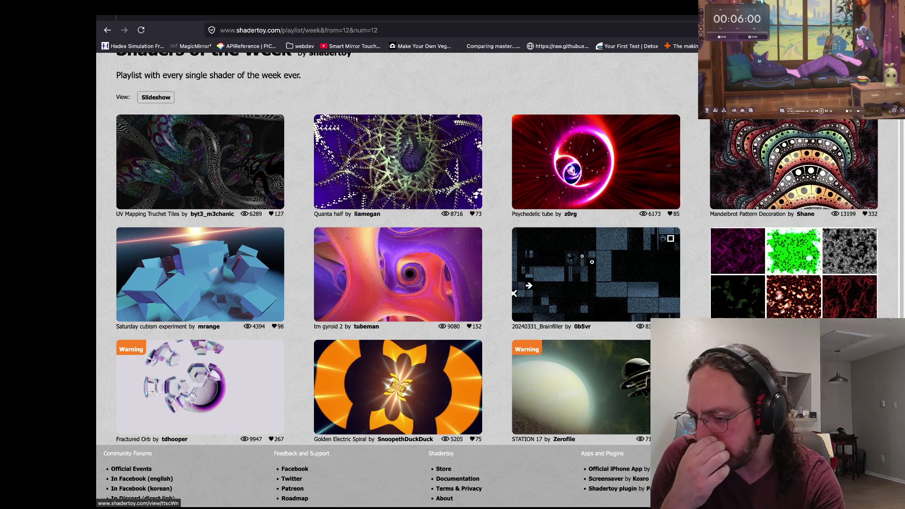
- Read through the Parallax Ice shader code, briefly checking the running game in Godot
{"action": "key", "text": "ctrl+Tab"}
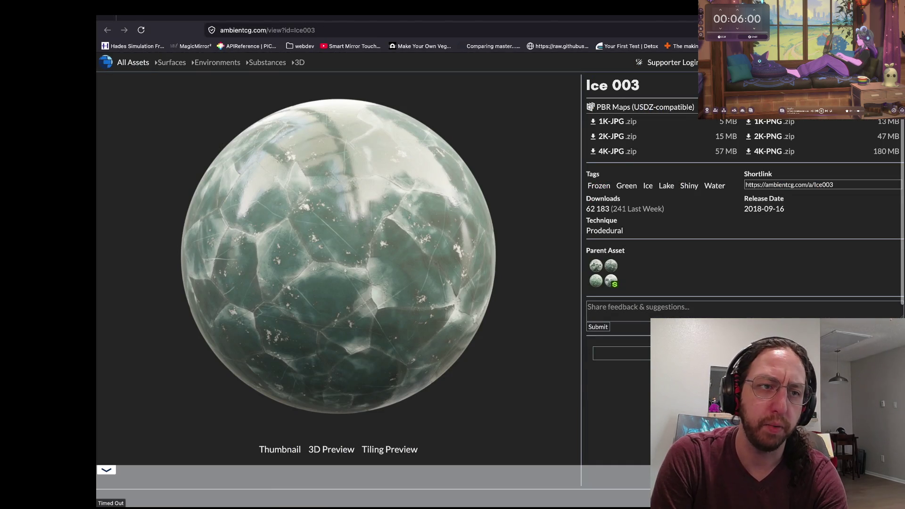
{"action": "key", "text": "ctrl+shift+Tab"}
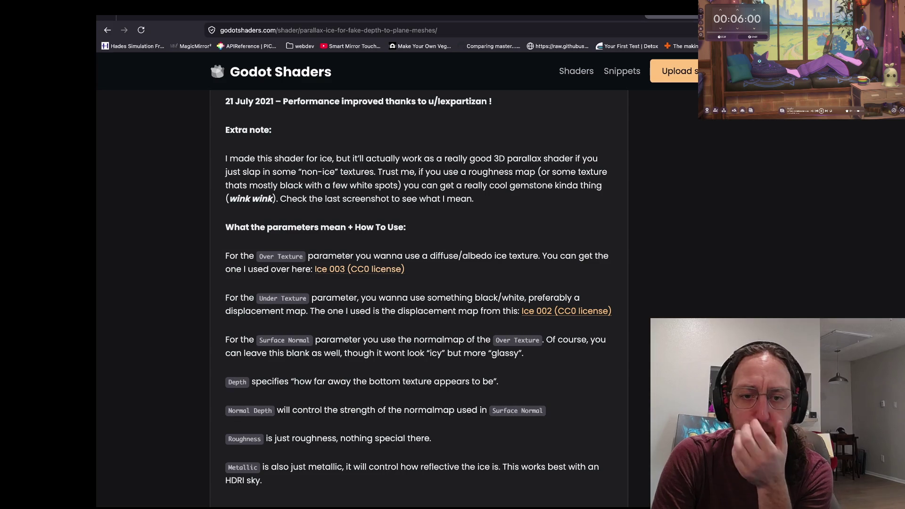
{"action": "scroll", "coordinate": [419, 297], "scroll_direction": "down", "scroll_amount": 5}
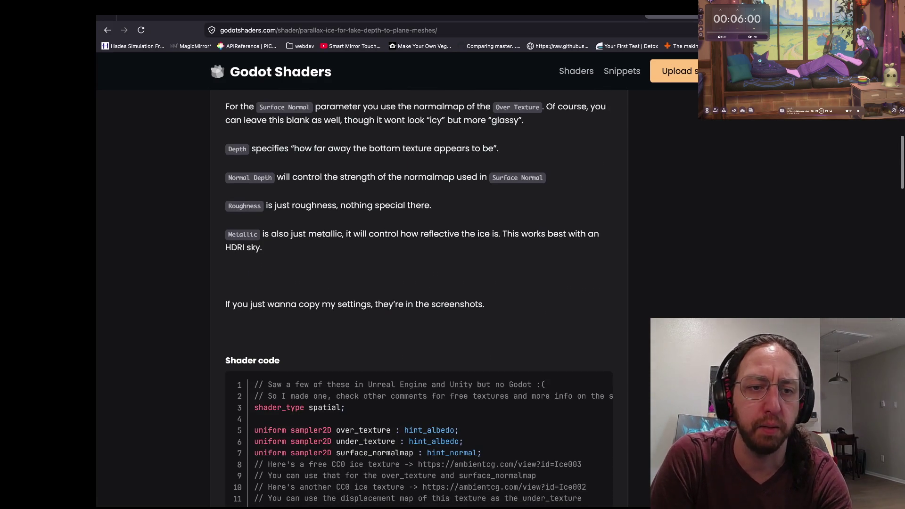
{"action": "scroll", "coordinate": [419, 297], "scroll_direction": "down", "scroll_amount": 4}
{"action": "scroll", "coordinate": [418, 302], "scroll_direction": "down", "scroll_amount": 7}
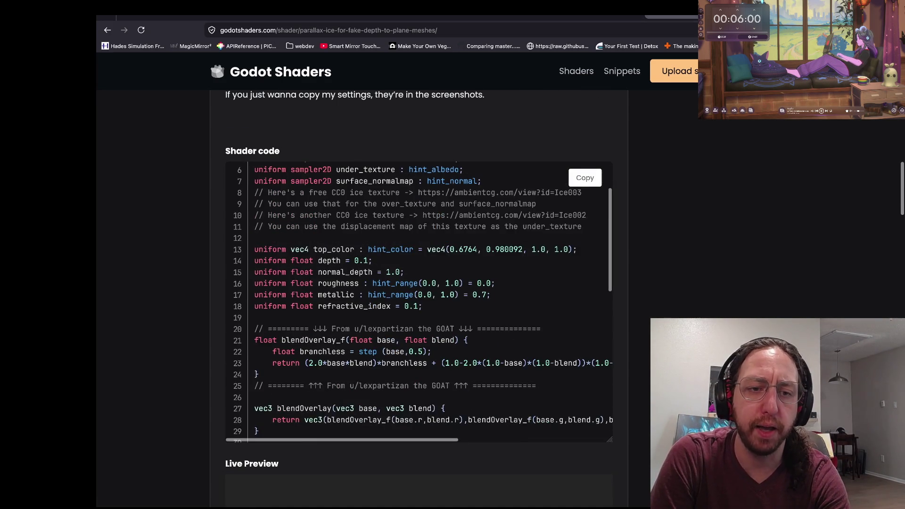
{"action": "scroll", "coordinate": [419, 297], "scroll_direction": "down", "scroll_amount": 4}
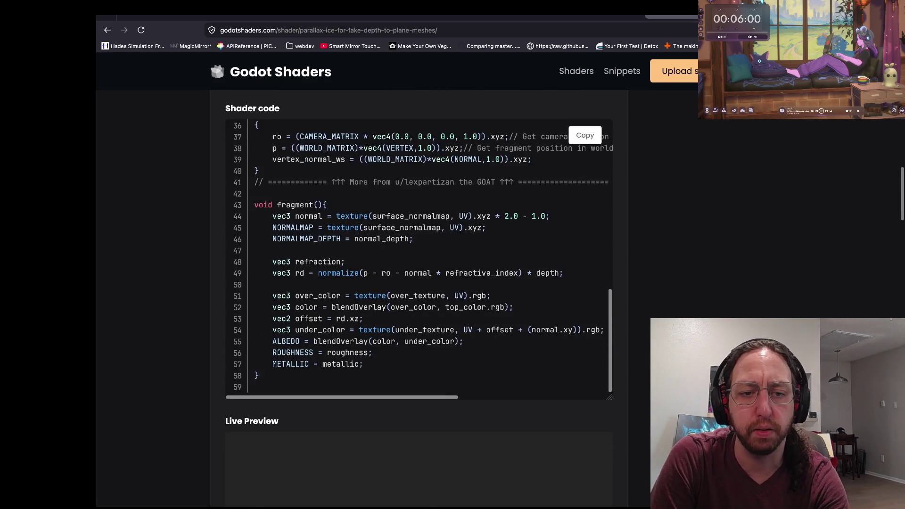
{"action": "scroll", "coordinate": [418, 255], "scroll_direction": "up", "scroll_amount": 3}
{"action": "scroll", "coordinate": [419, 250], "scroll_direction": "up", "scroll_amount": 5}
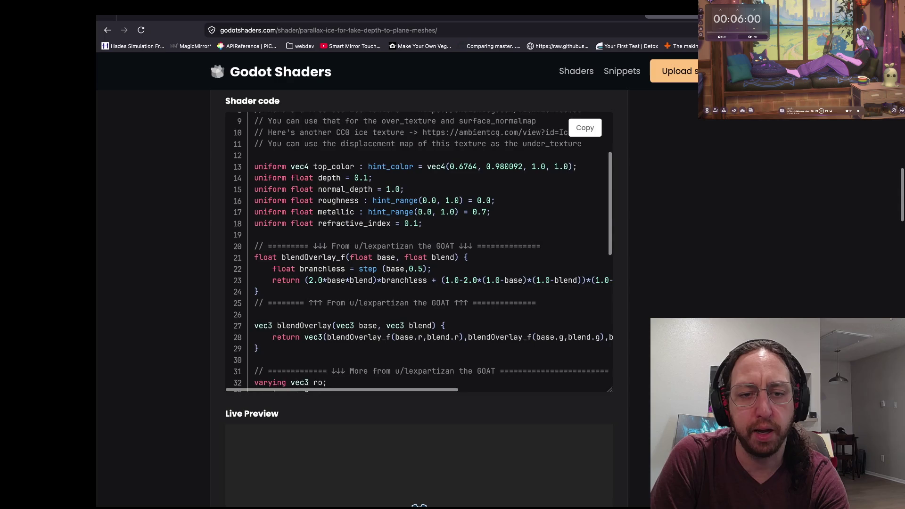
{"action": "scroll", "coordinate": [419, 255], "scroll_direction": "up", "scroll_amount": 3}
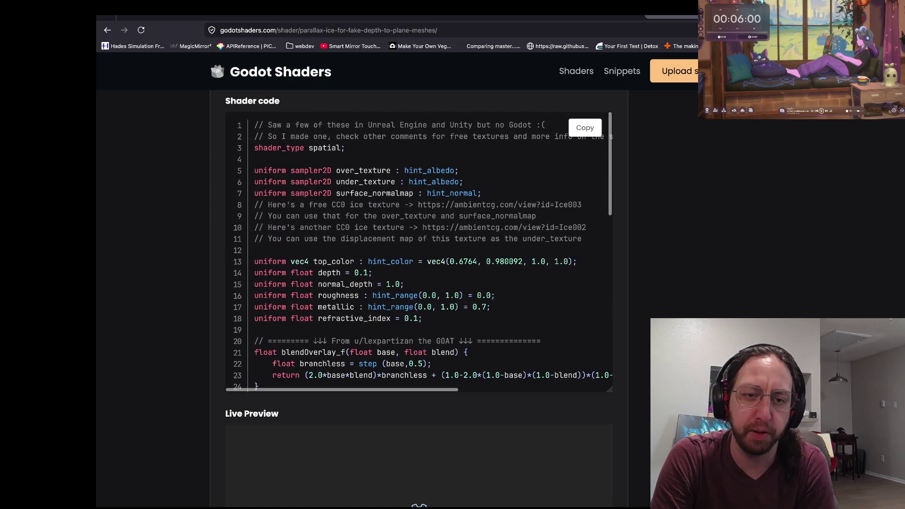
{"action": "mouse_move", "coordinate": [424, 2]}
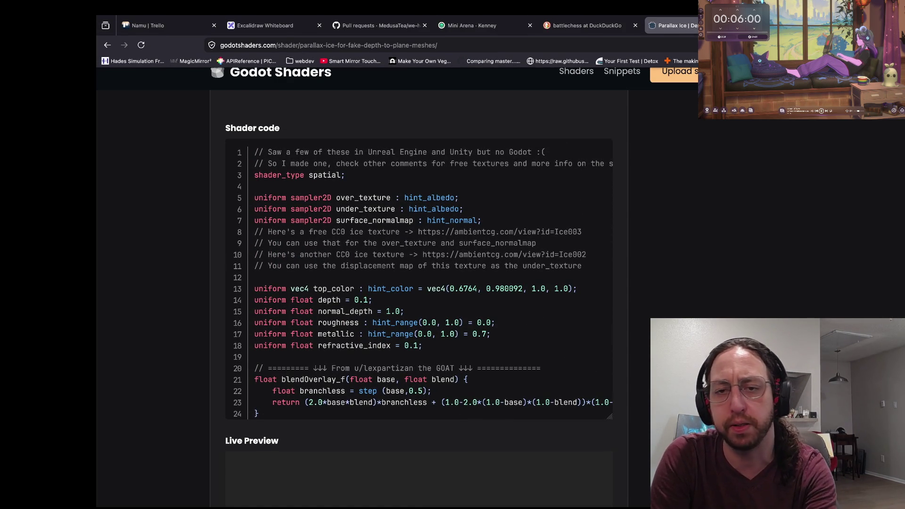
{"action": "key", "text": "super+Tab"}
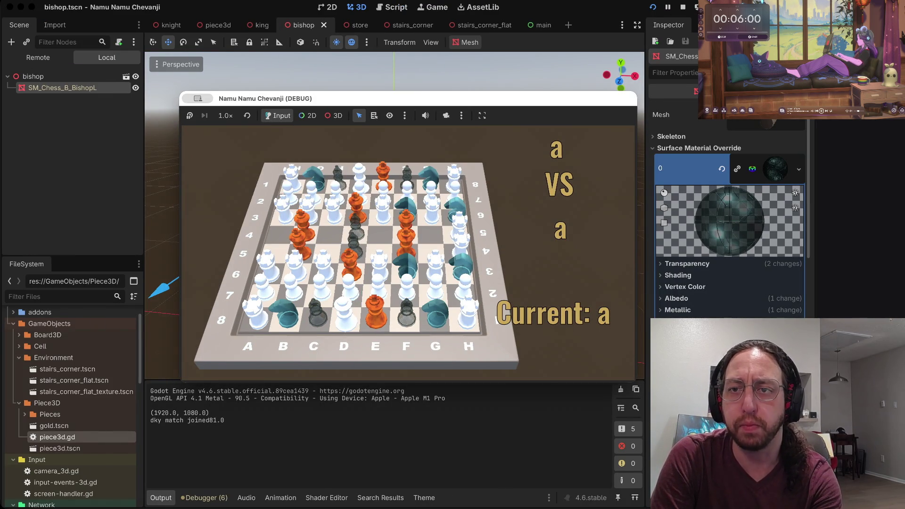
{"action": "key", "text": "super+Tab"}
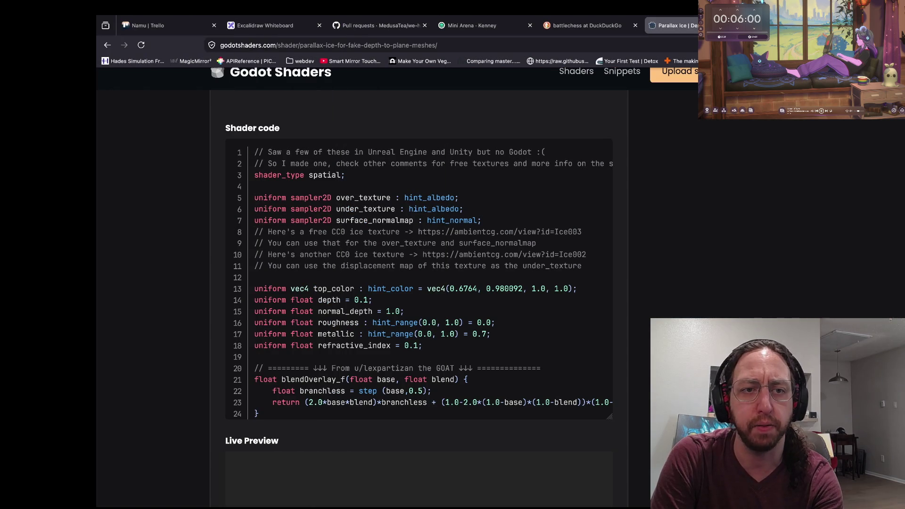
- Browse the Godot Shaders home page, then return to the Godot editor
{"action": "key", "text": "super+l"}
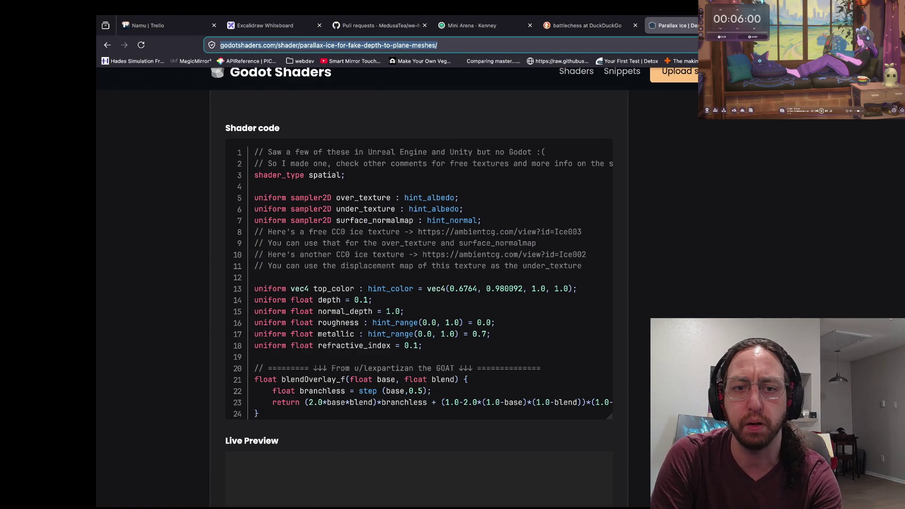
{"action": "scroll", "coordinate": [419, 283], "scroll_direction": "up", "scroll_amount": 10}
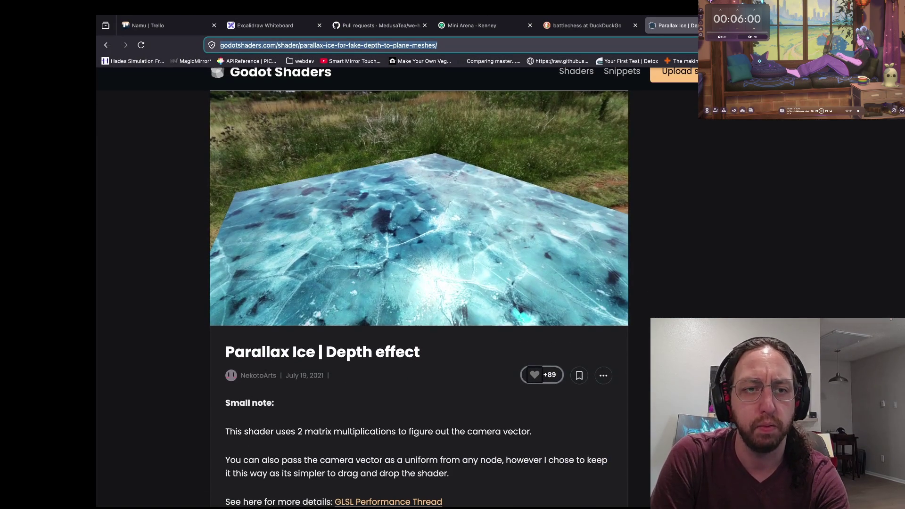
{"action": "left_click", "coordinate": [280, 72]}
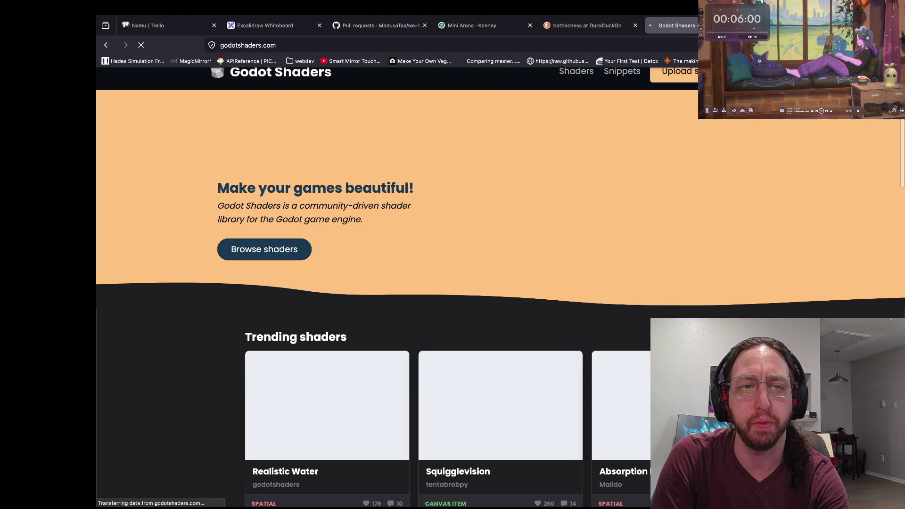
{"action": "scroll", "coordinate": [500, 298], "scroll_direction": "down", "scroll_amount": 3}
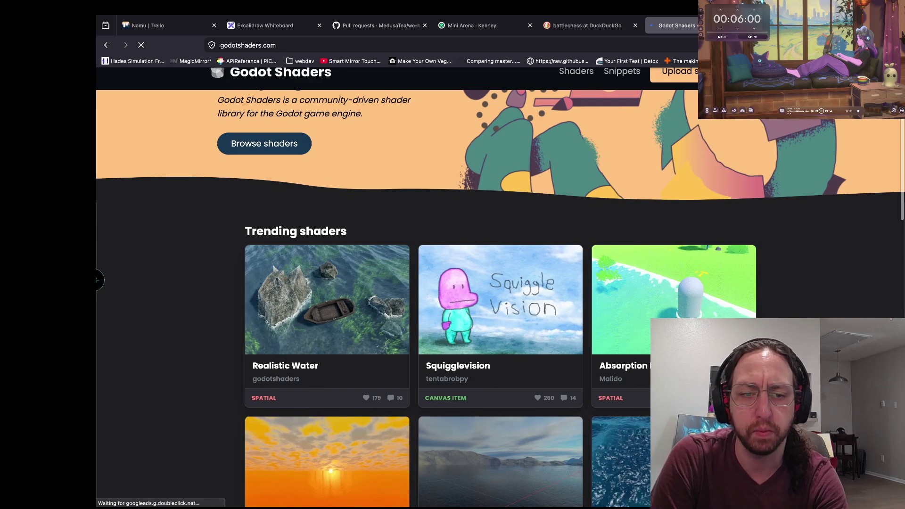
{"action": "scroll", "coordinate": [501, 298], "scroll_direction": "left", "scroll_amount": 5}
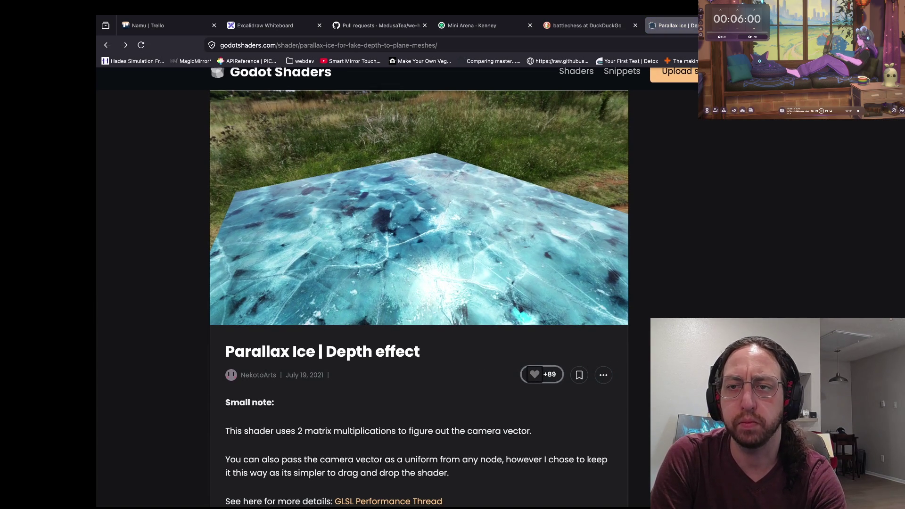
{"action": "scroll", "coordinate": [501, 299], "scroll_direction": "left", "scroll_amount": 5}
{"action": "scroll", "coordinate": [501, 298], "scroll_direction": "left", "scroll_amount": 5}
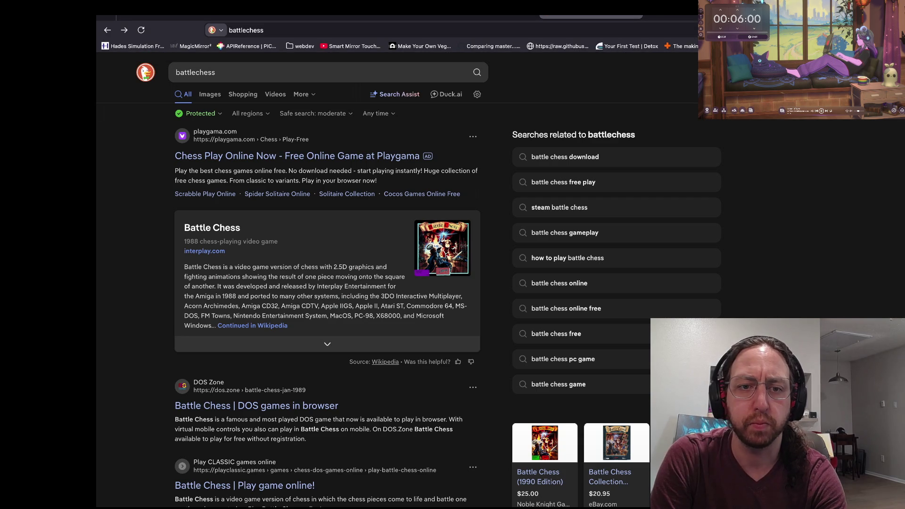
{"action": "scroll", "coordinate": [501, 299], "scroll_direction": "left", "scroll_amount": 5}
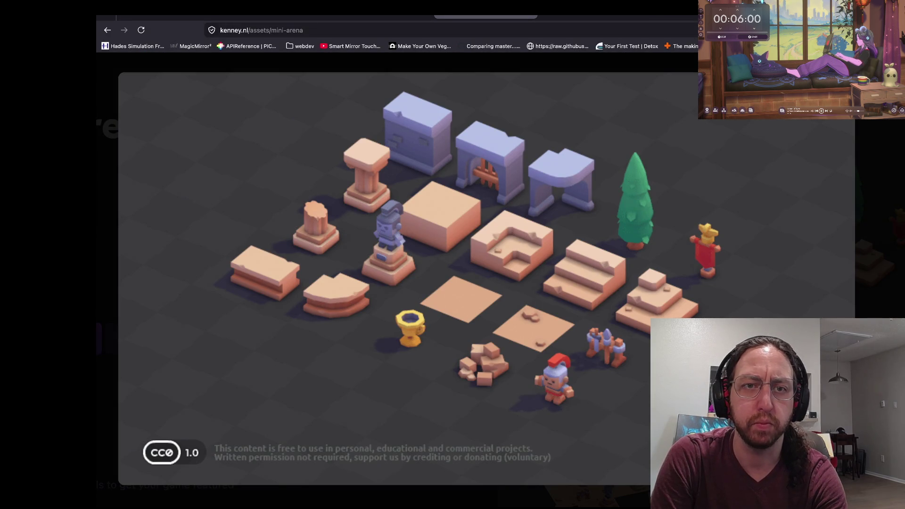
{"action": "key", "text": "ctrl+Left"}
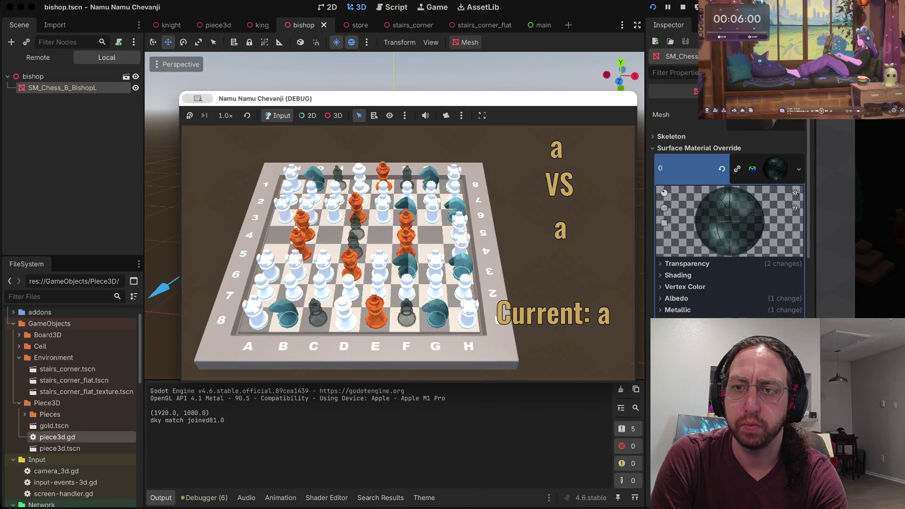
- Stop the running chess game, returning to the ice-textured bishop scene
{"action": "key", "text": "super+period"}
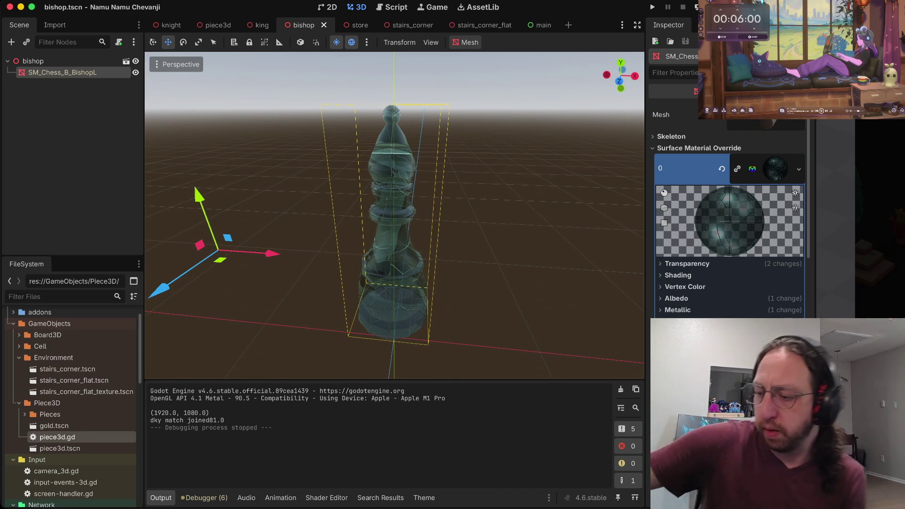
- Deselect the bishop mesh and open store.tscn from Screens/Store in FileSystem
{"action": "key", "text": "Escape"}
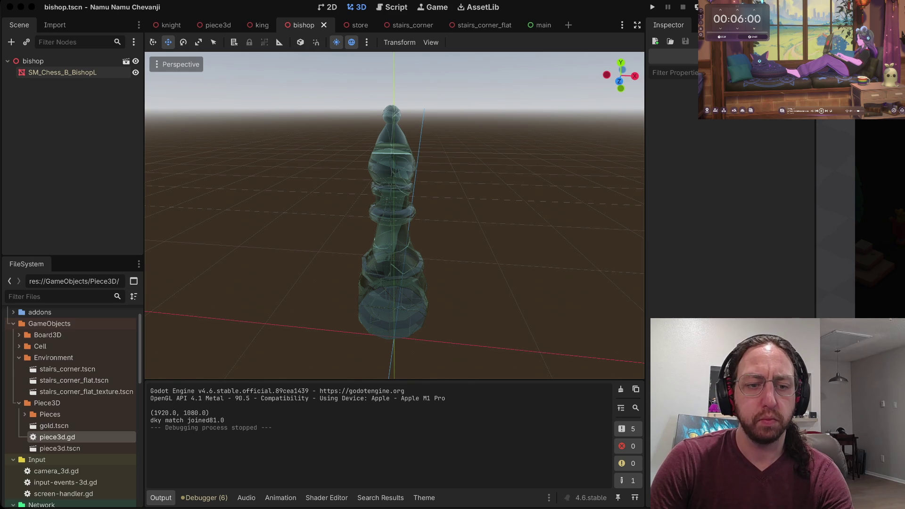
{"action": "key", "text": "super+Tab"}
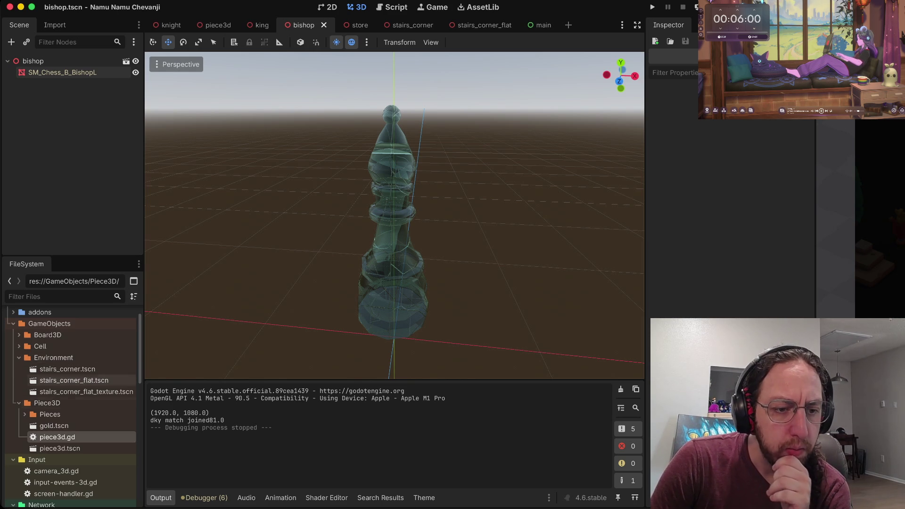
{"action": "scroll", "coordinate": [71, 379], "scroll_direction": "down", "scroll_amount": 3}
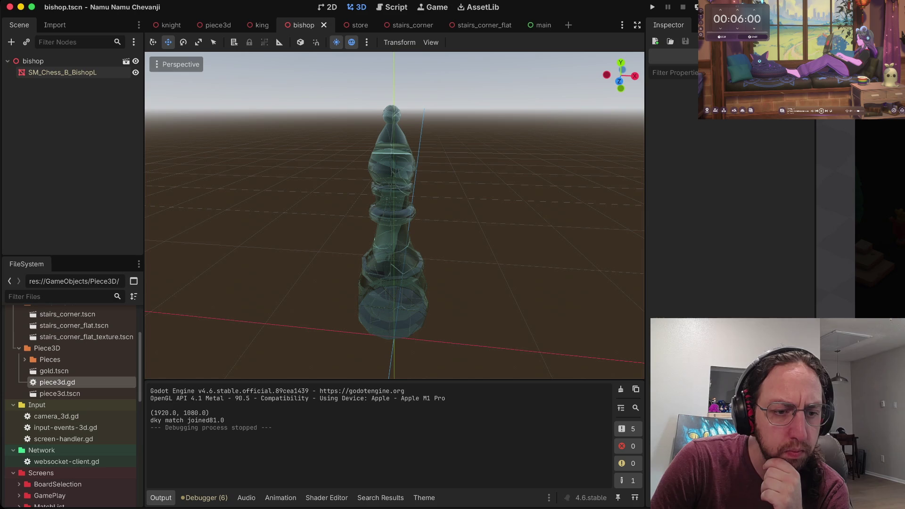
{"action": "scroll", "coordinate": [71, 418], "scroll_direction": "down", "scroll_amount": 3}
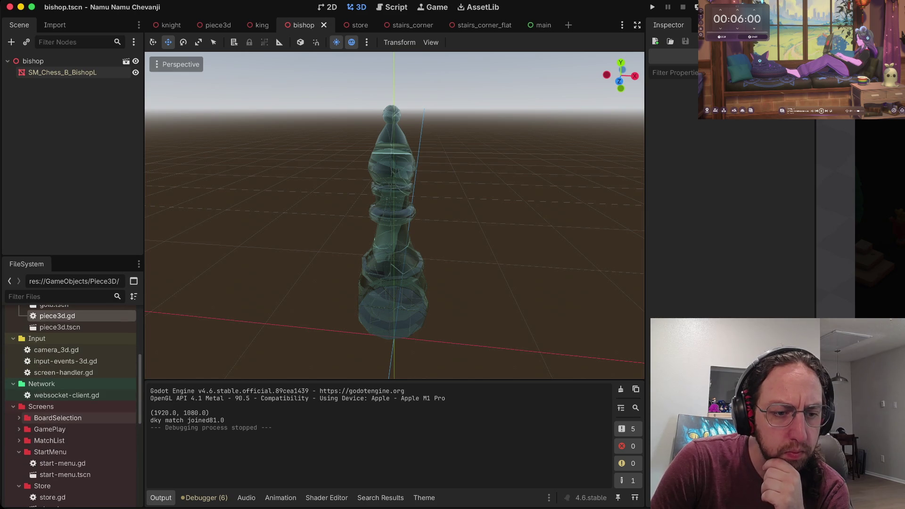
{"action": "scroll", "coordinate": [71, 417], "scroll_direction": "down", "scroll_amount": 4}
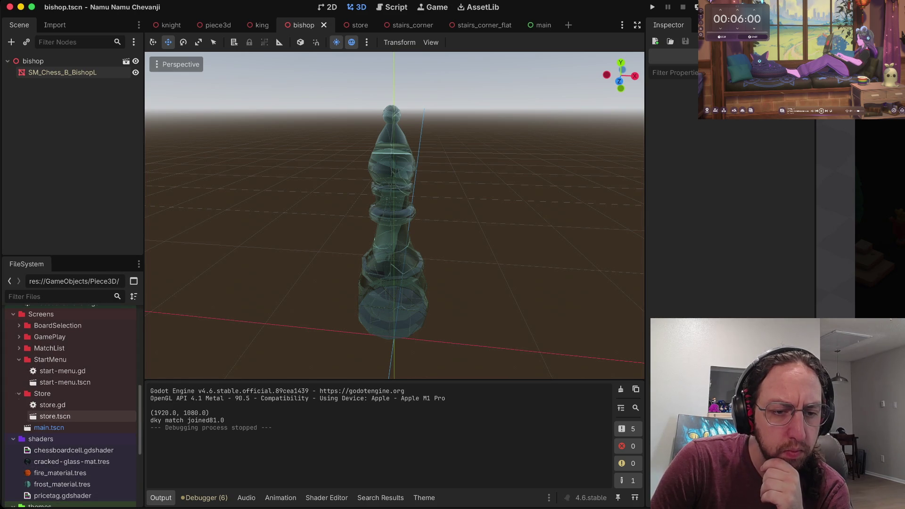
{"action": "double_click", "coordinate": [55, 417]}
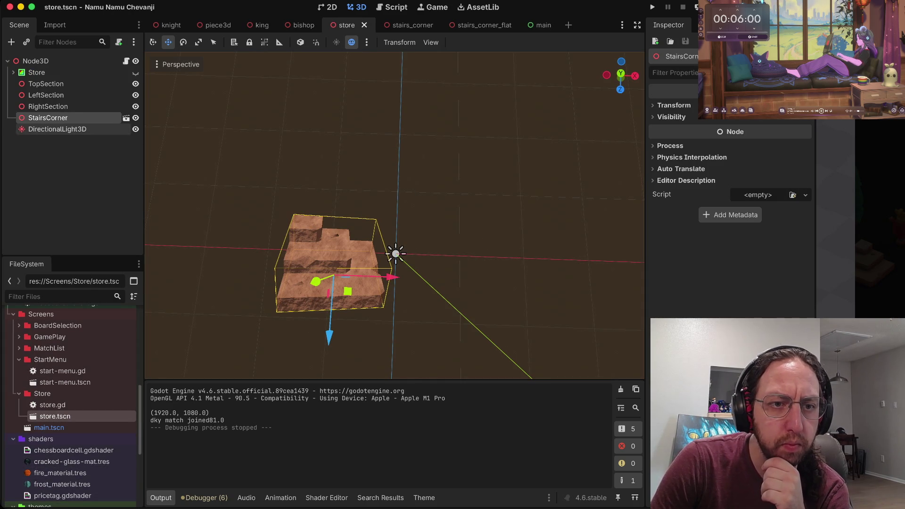
- Look over the StairsCorner node's context menu, then expand the Pieces folder in FileSystem
{"action": "left_click", "coordinate": [57, 128]}
{"action": "left_click", "coordinate": [48, 117]}
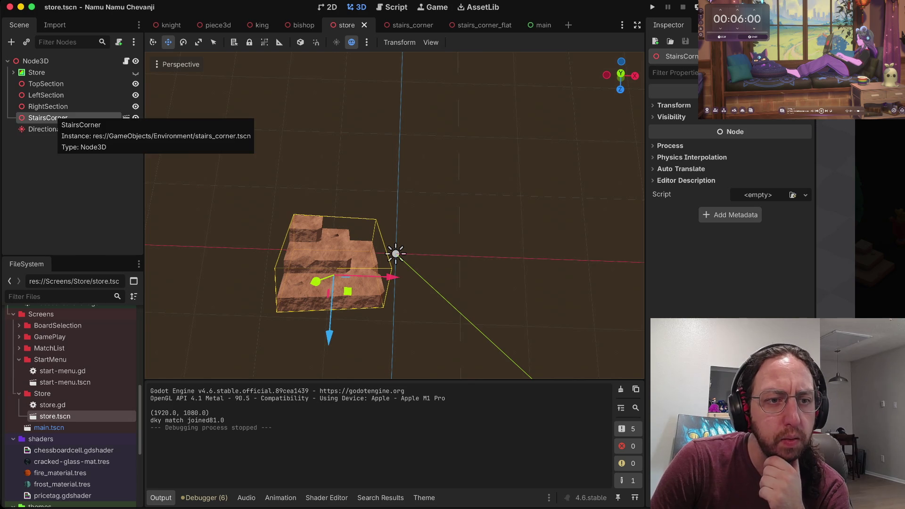
{"action": "right_click", "coordinate": [52, 117]}
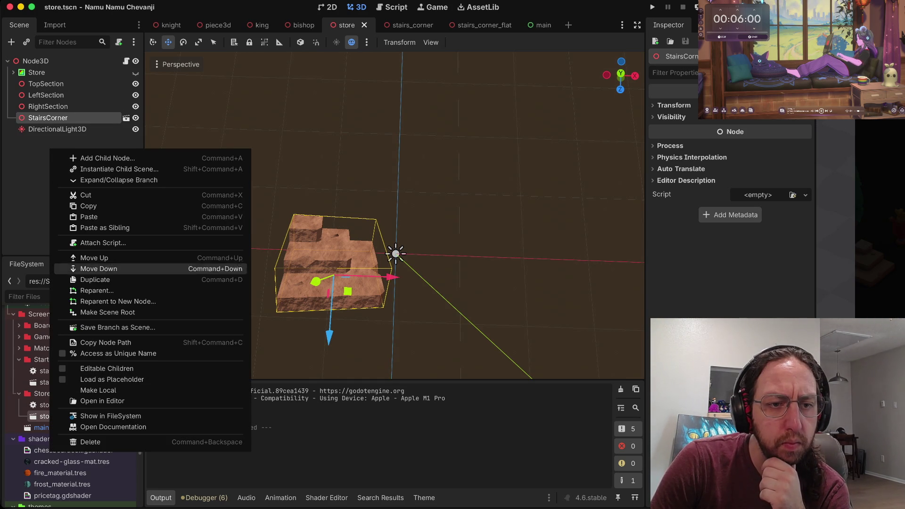
{"action": "key", "text": "Escape"}
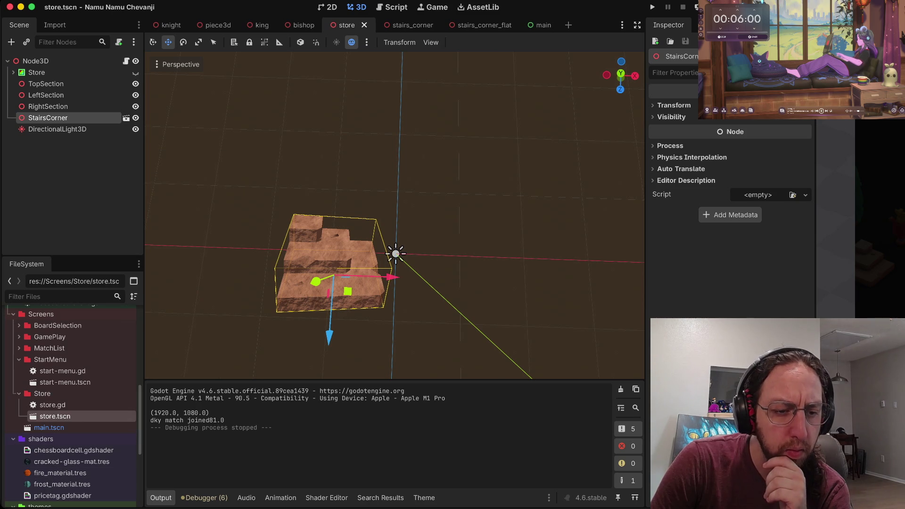
{"action": "scroll", "coordinate": [71, 405], "scroll_direction": "up", "scroll_amount": 5}
{"action": "right_click", "coordinate": [63, 203]}
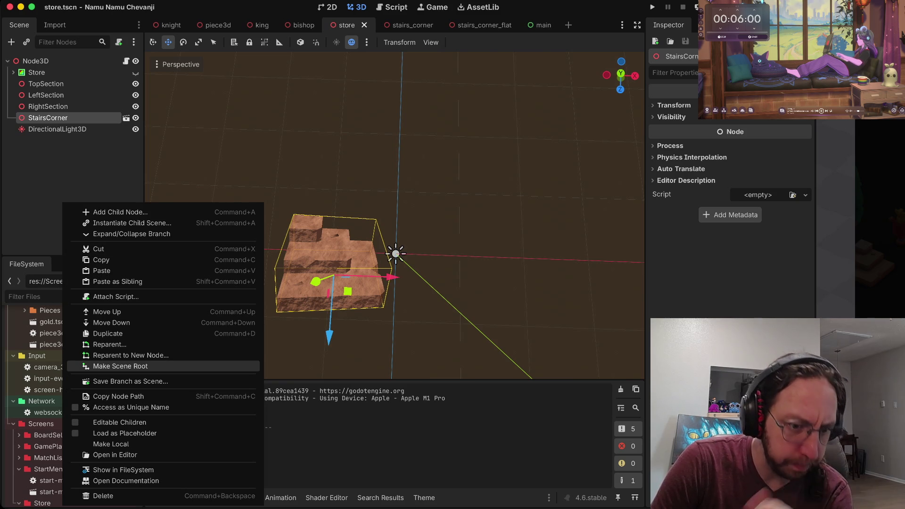
{"action": "key", "text": "Escape"}
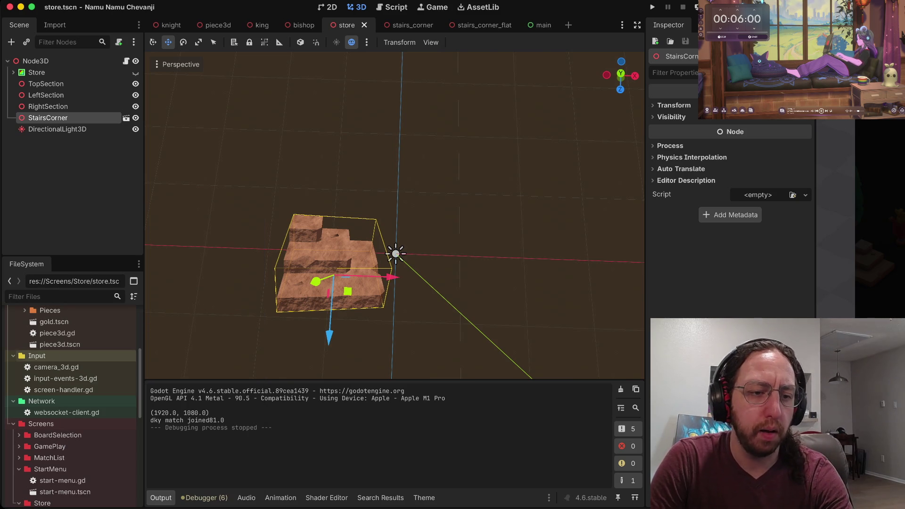
{"action": "scroll", "coordinate": [47, 359], "scroll_direction": "up", "scroll_amount": 5}
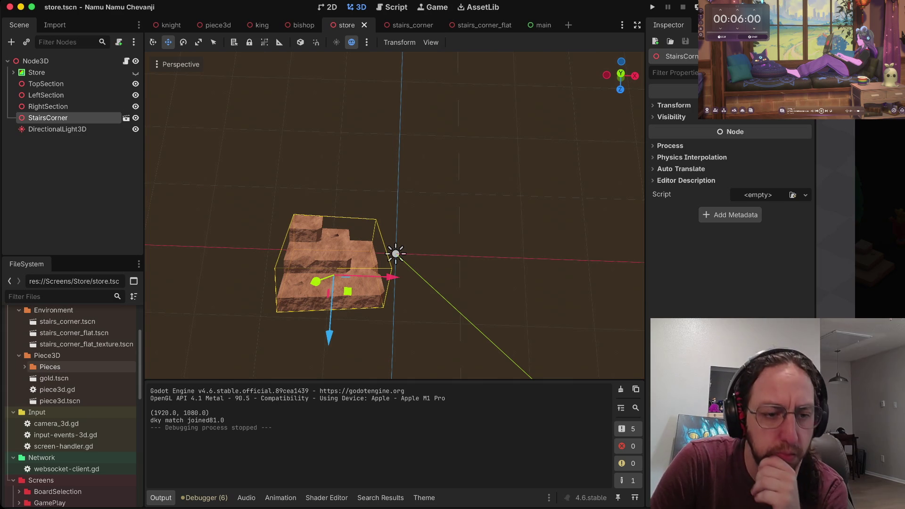
{"action": "left_click", "coordinate": [25, 367]}
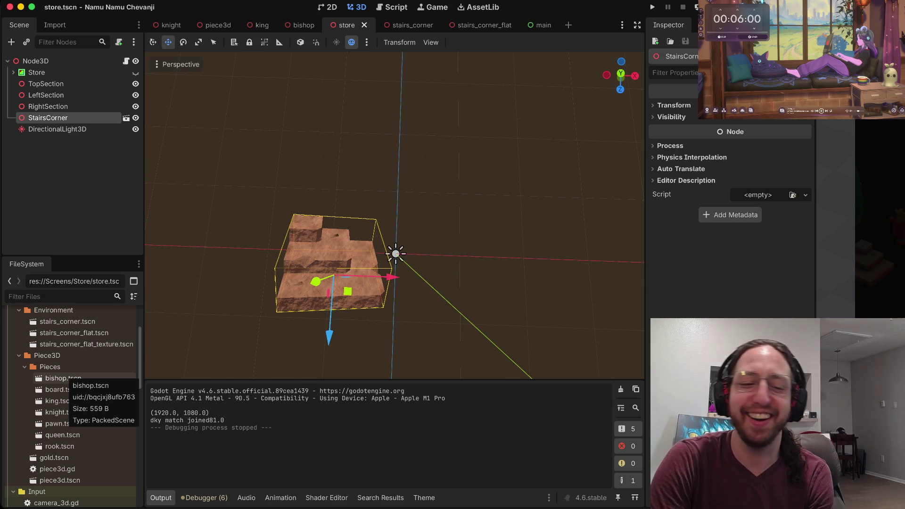
- Select bishop.tscn, then collapse the Pieces folder in FileSystem
{"action": "left_click", "coordinate": [63, 378]}
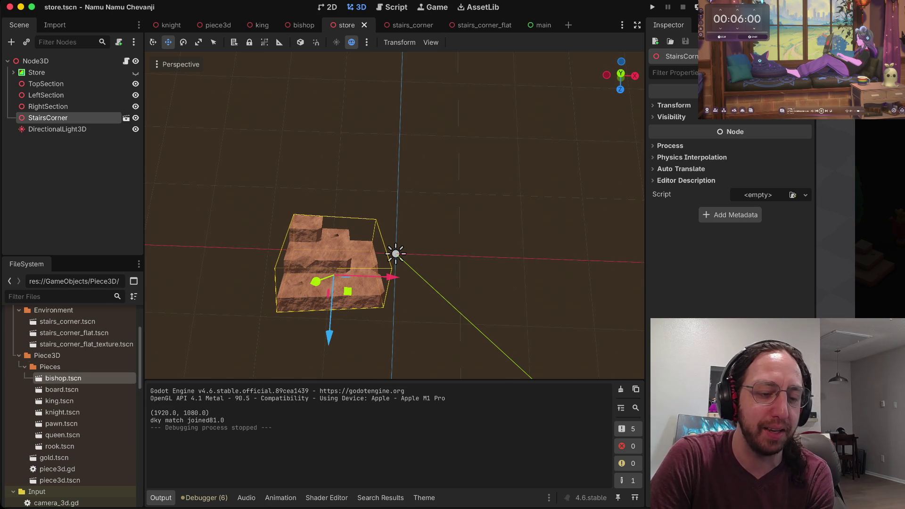
{"action": "scroll", "coordinate": [84, 360], "scroll_direction": "up", "scroll_amount": 2}
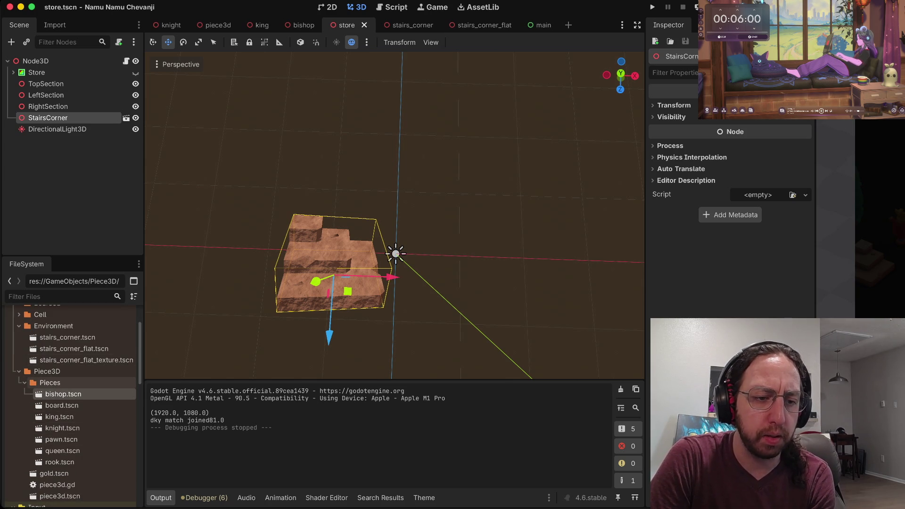
{"action": "scroll", "coordinate": [84, 392], "scroll_direction": "up", "scroll_amount": 3}
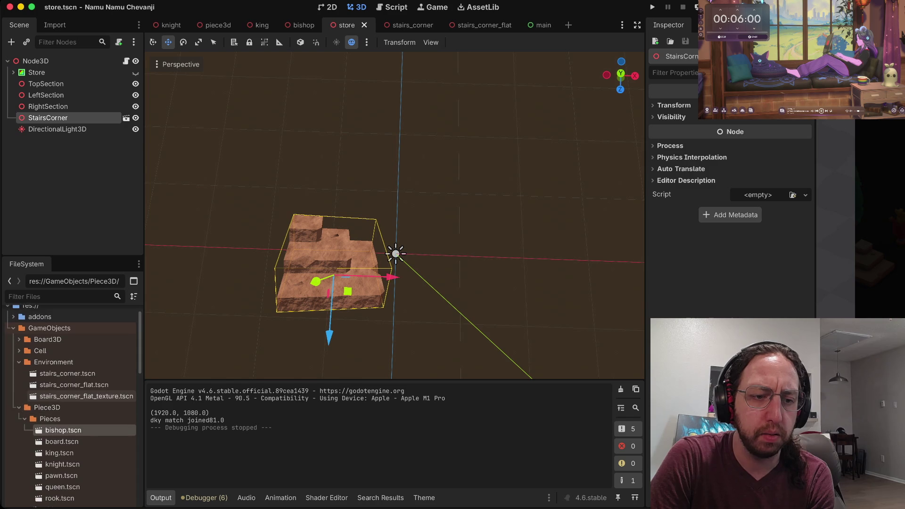
{"action": "scroll", "coordinate": [85, 396], "scroll_direction": "down", "scroll_amount": 3}
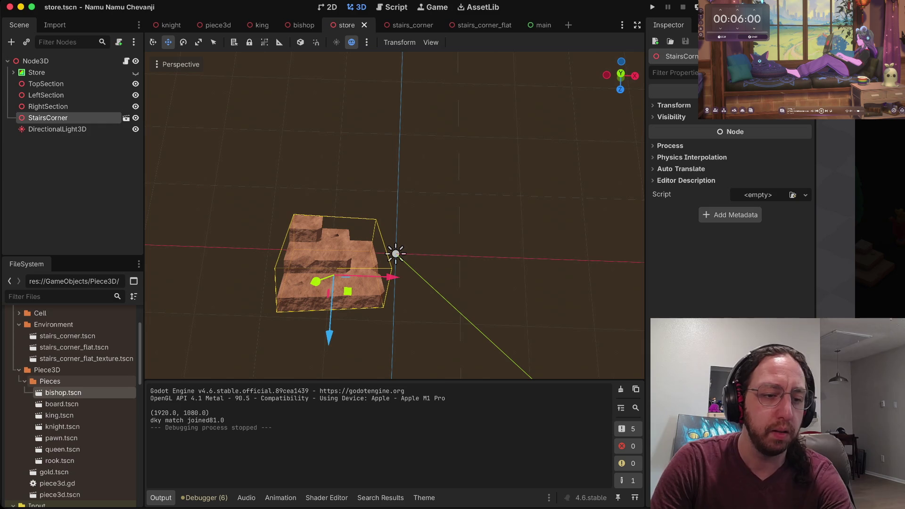
{"action": "left_click", "coordinate": [24, 381]}
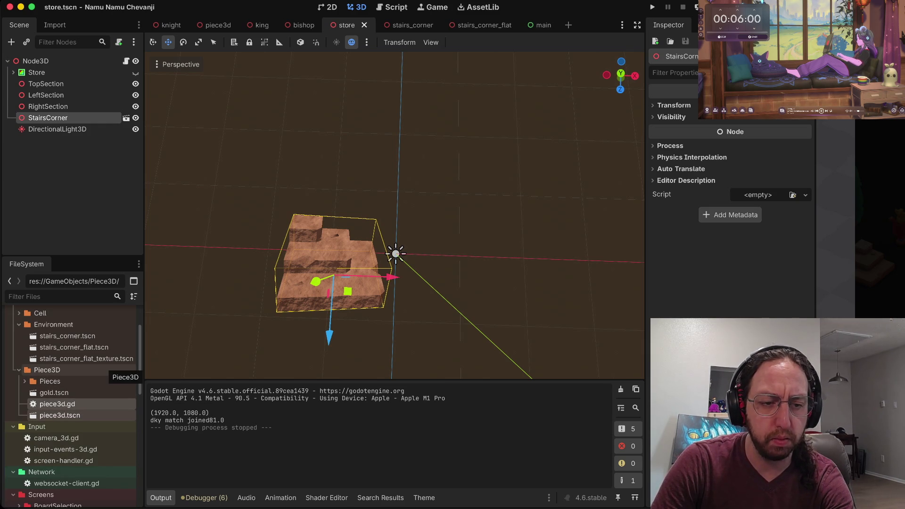
- Start a new folder in Piece3D via Create New > Folder, naming it ShopPiece
{"action": "right_click", "coordinate": [101, 370]}
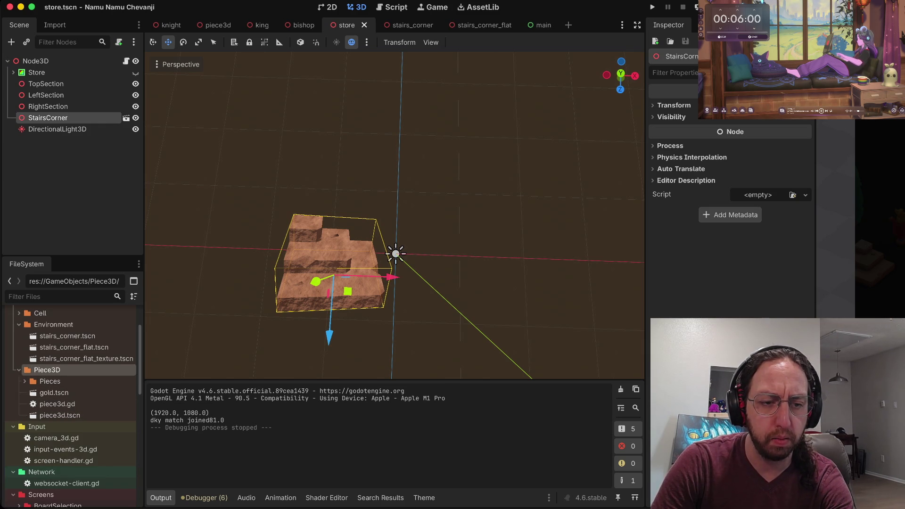
{"action": "mouse_move", "coordinate": [155, 341]}
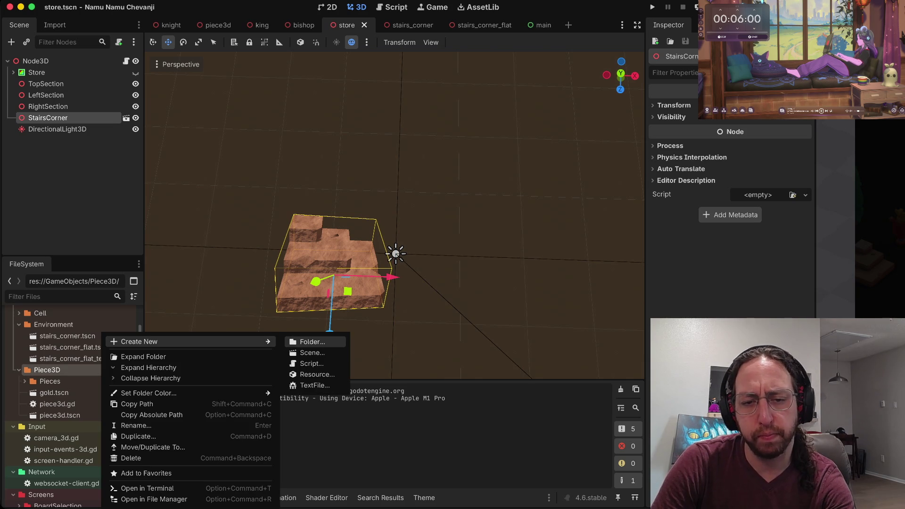
{"action": "left_click", "coordinate": [313, 341]}
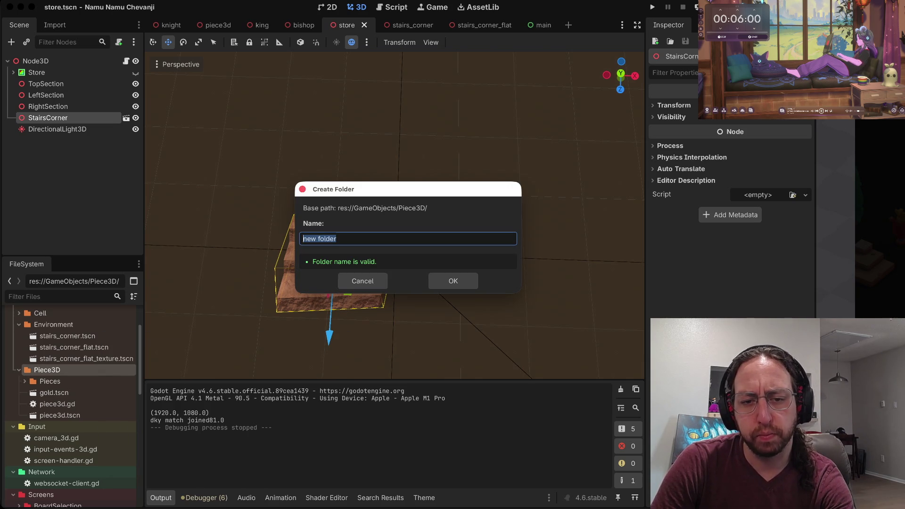
{"action": "type", "text": "ShopPiece"}
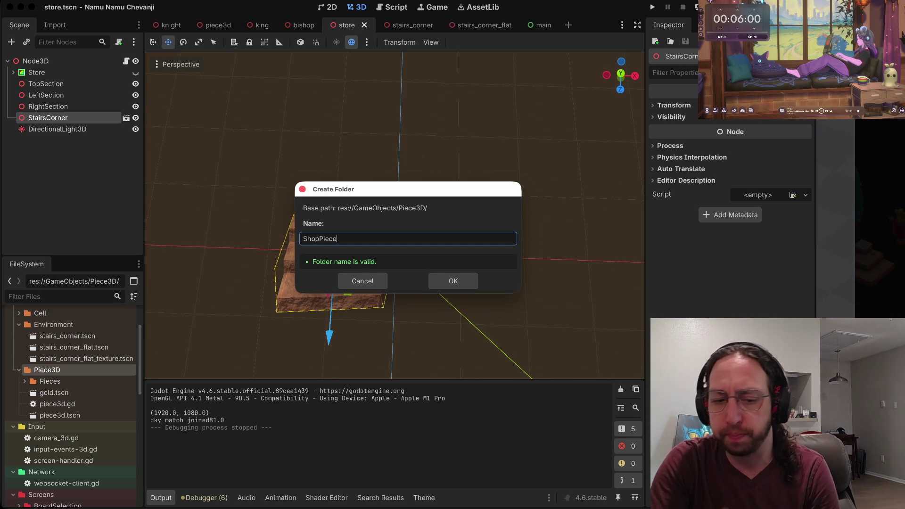
- Settle the folder name as ShopPiece3D and confirm the Create Folder dialog
{"action": "type", "text": "3D"}
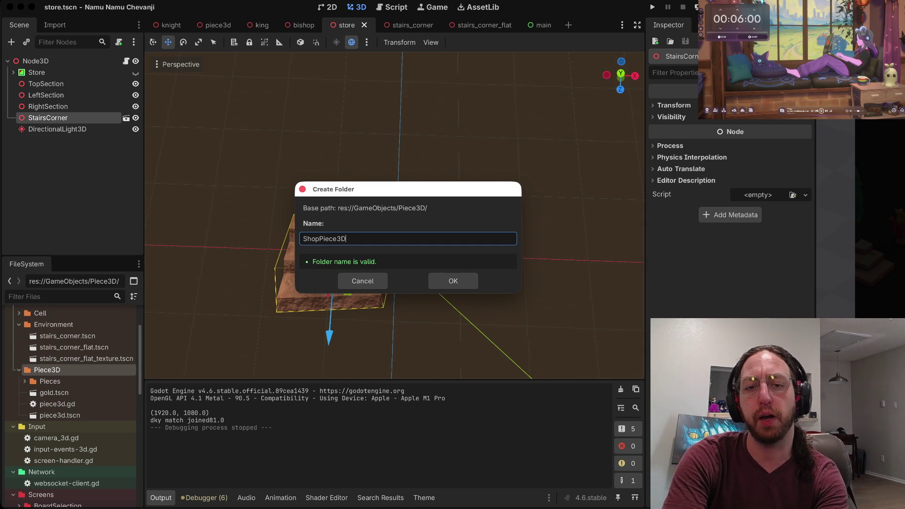
{"action": "key", "text": "BackSpace"}
{"action": "key", "text": "BackSpace"}
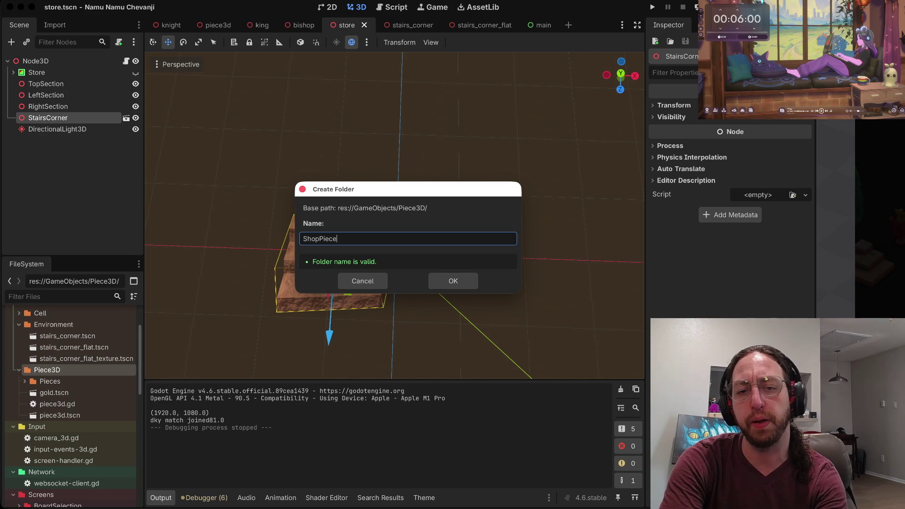
{"action": "type", "text": "3D"}
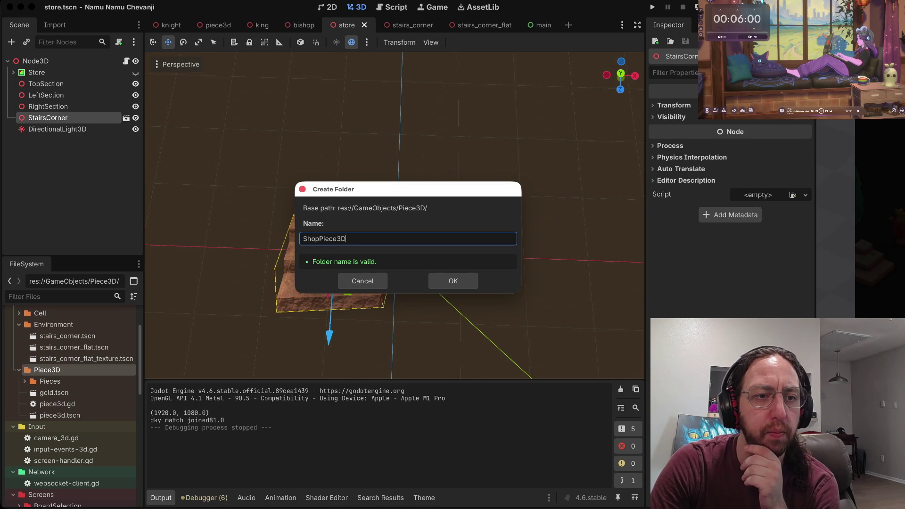
{"action": "key", "text": "BackSpace"}
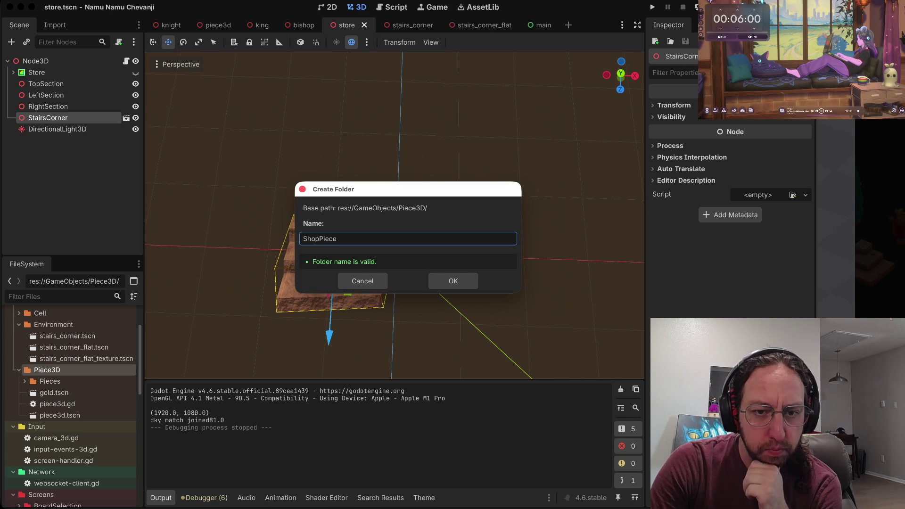
{"action": "type", "text": "3D"}
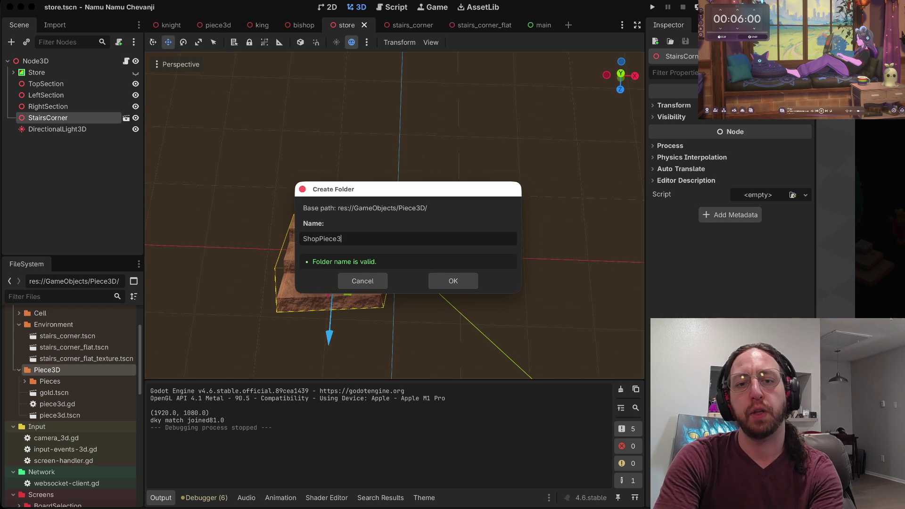
{"action": "key", "text": "BackSpace"}
{"action": "key", "text": "BackSpace"}
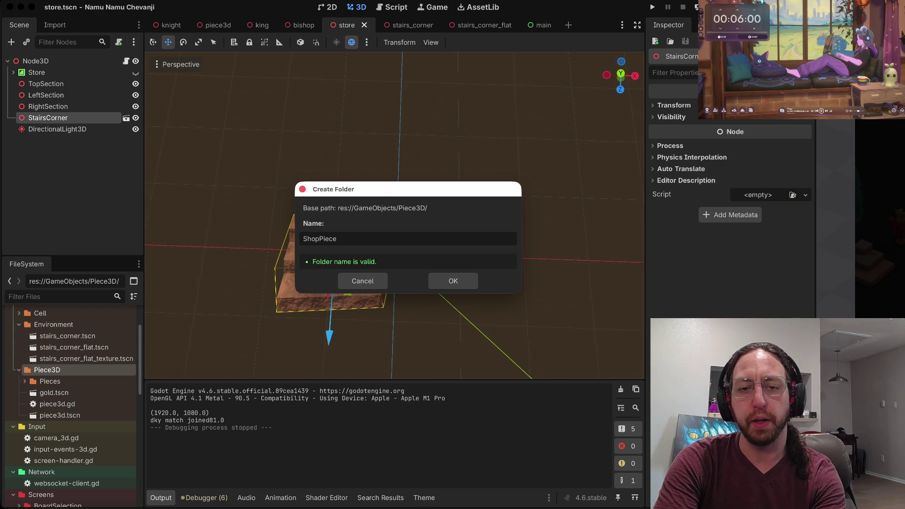
{"action": "type", "text": "#"}
{"action": "key", "text": "BackSpace"}
{"action": "type", "text": "3D"}
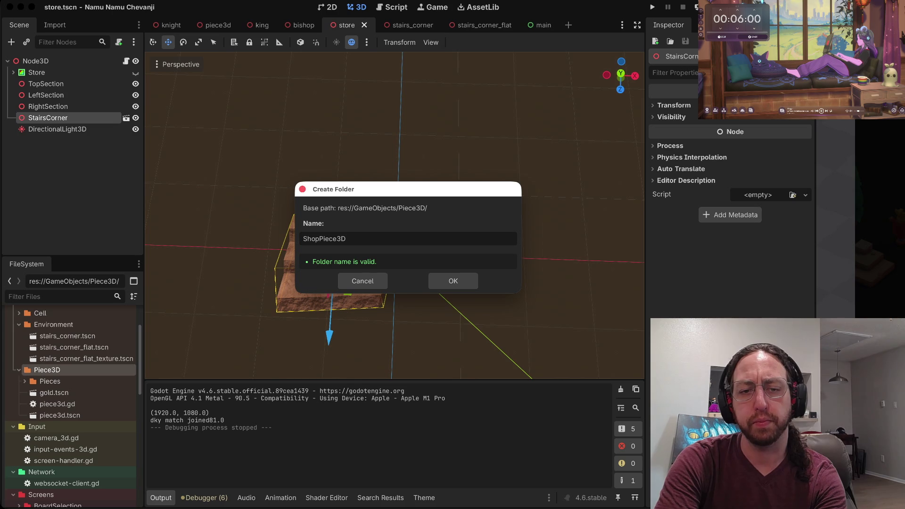
{"action": "key", "text": "BackSpace"}
{"action": "key", "text": "BackSpace"}
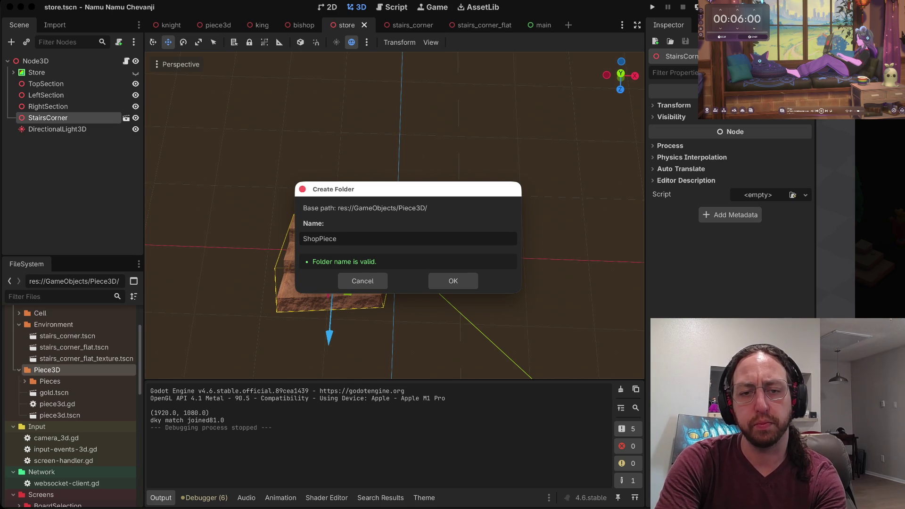
{"action": "type", "text": "3D"}
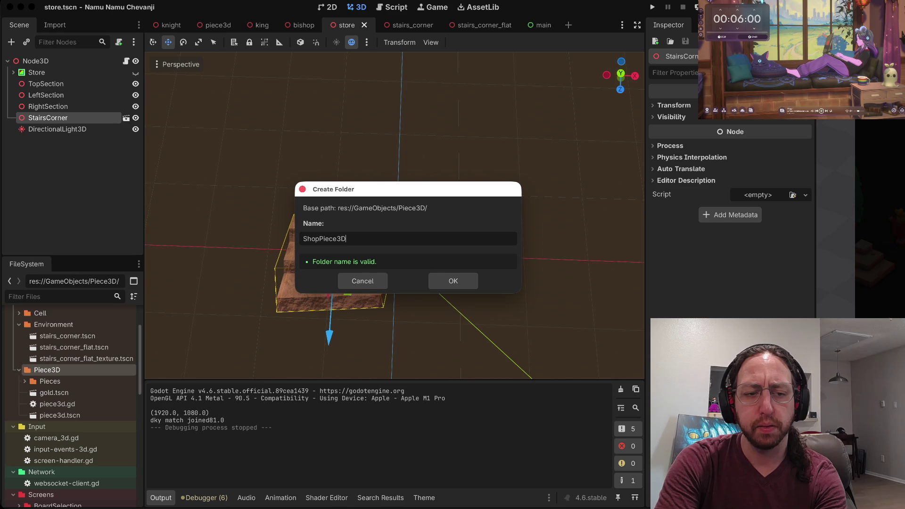
{"action": "left_click", "coordinate": [453, 281]}
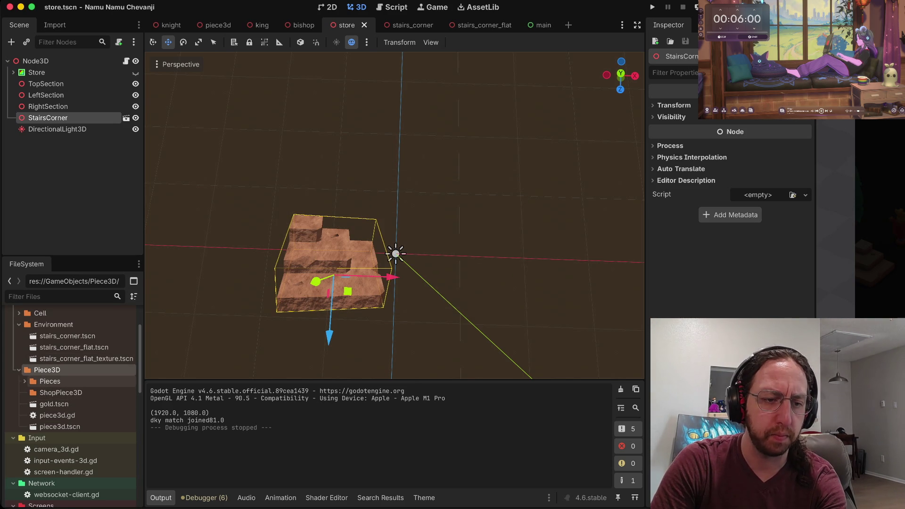
- Undo the accidental node paste under StairsCorner
{"action": "scroll", "coordinate": [70, 405], "scroll_direction": "down", "scroll_amount": 2}
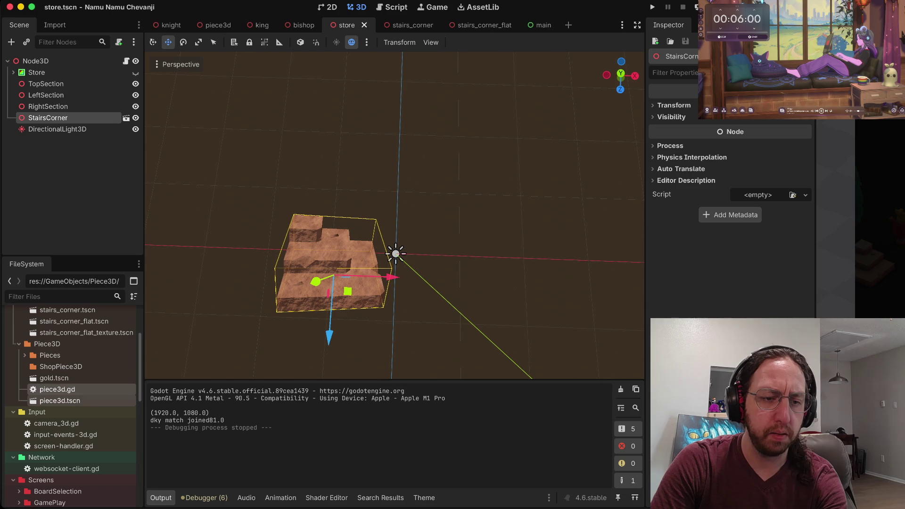
{"action": "key", "text": "ctrl+v"}
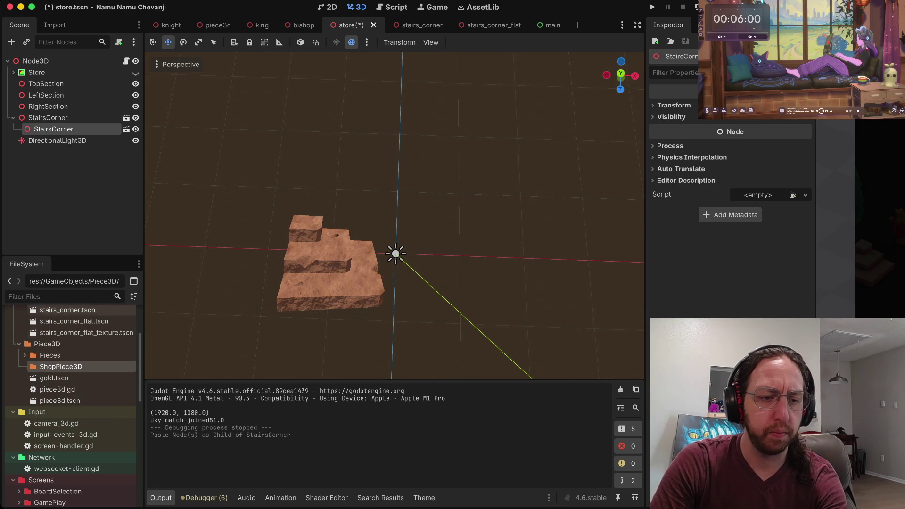
{"action": "key", "text": "ctrl+z"}
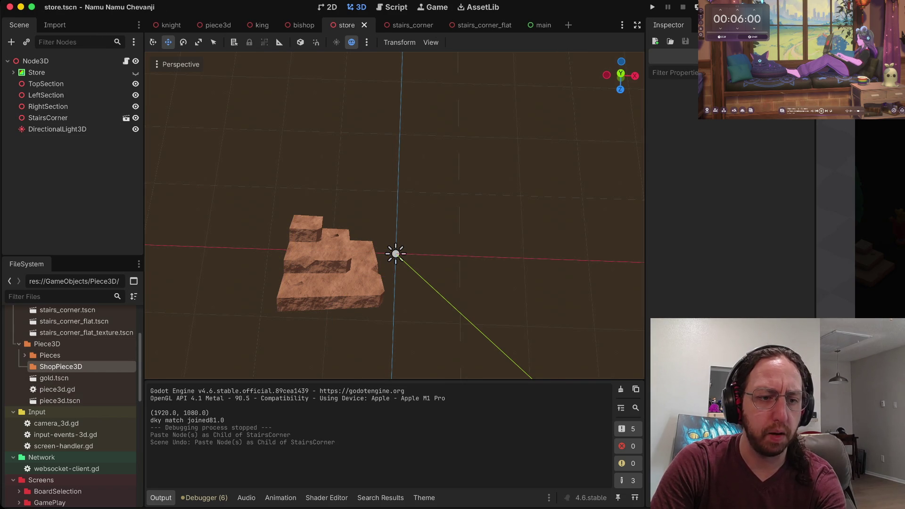
- Copy piece3d.gd and piece3d.tscn into GameObjects/Piece3D/ShopPiece3D
{"action": "right_click", "coordinate": [81, 406]}
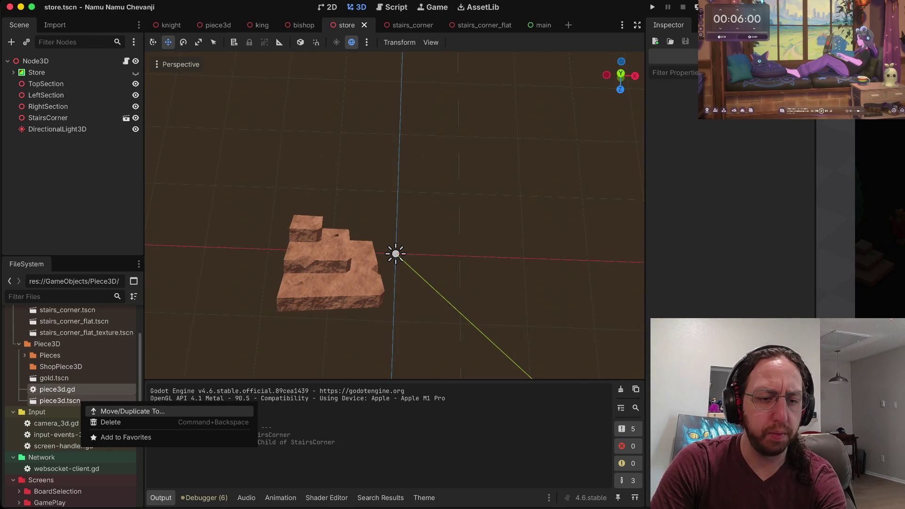
{"action": "left_click", "coordinate": [127, 411]}
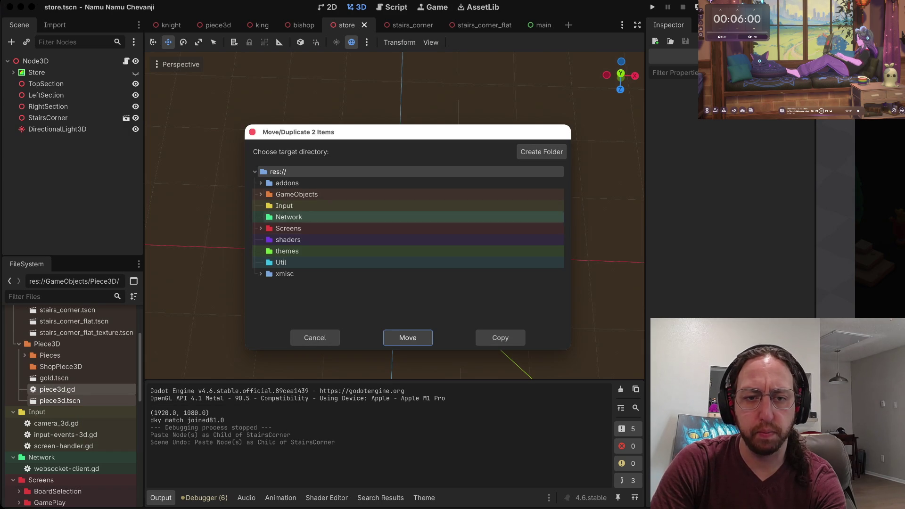
{"action": "left_click", "coordinate": [261, 195]}
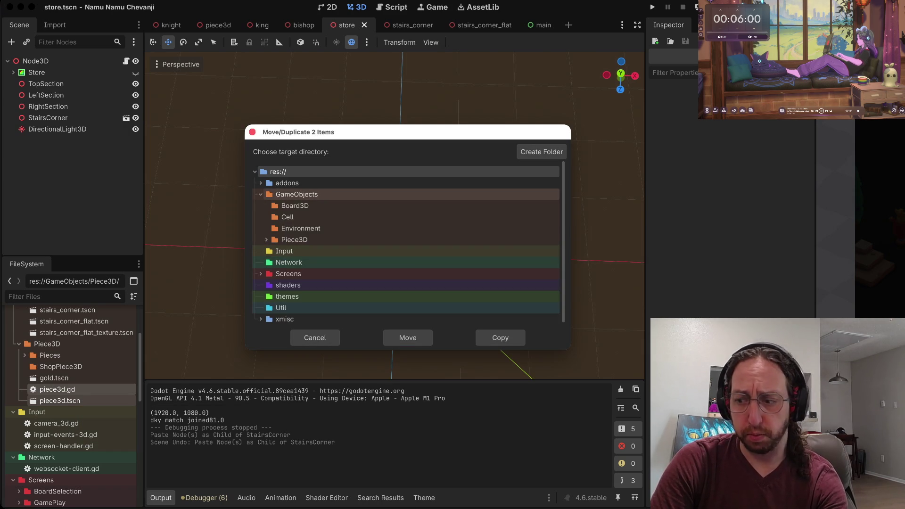
{"action": "left_click", "coordinate": [267, 240]}
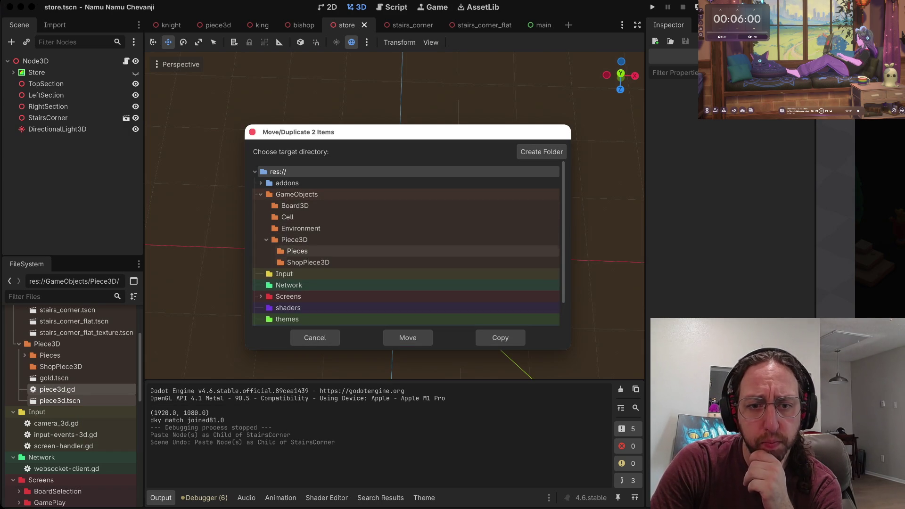
{"action": "left_click", "coordinate": [309, 262]}
{"action": "left_click", "coordinate": [501, 338]}
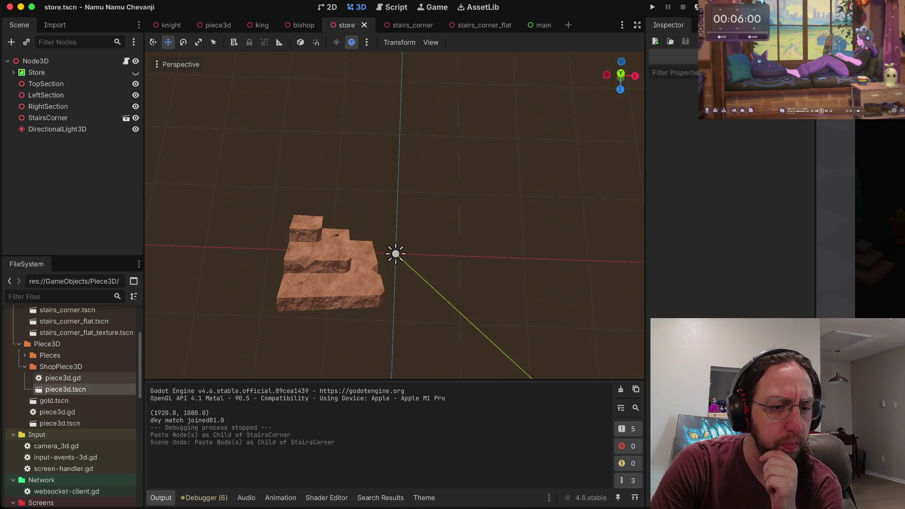
- Rename the copied script to shop-piece3d.gd
{"action": "key", "text": "Return"}
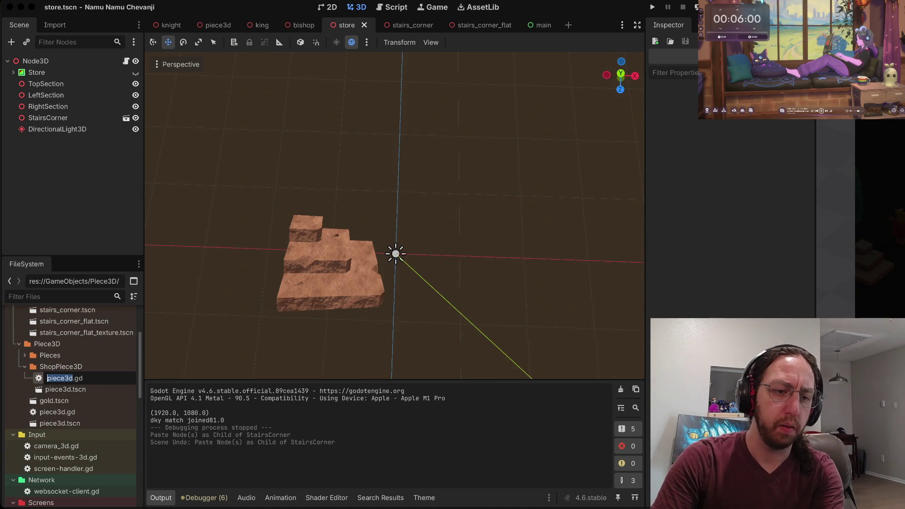
{"action": "type", "text": "shop"}
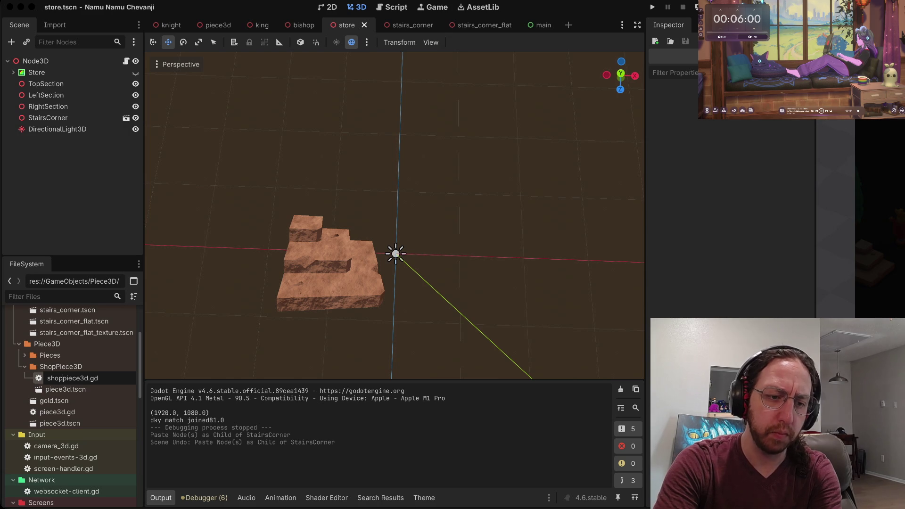
{"action": "type", "text": "-"}
{"action": "key", "text": "Return"}
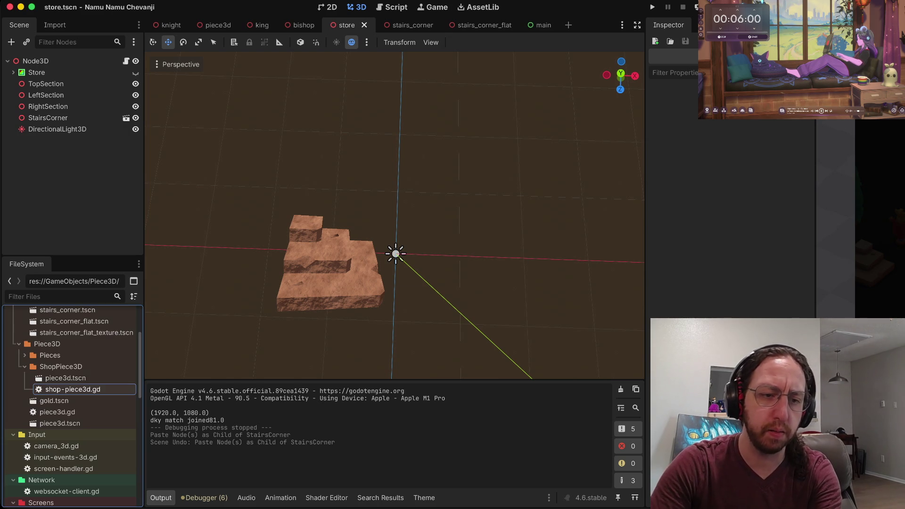
- Rename the copied scene file to shop-piece3d.tscn
{"action": "left_click", "coordinate": [66, 378]}
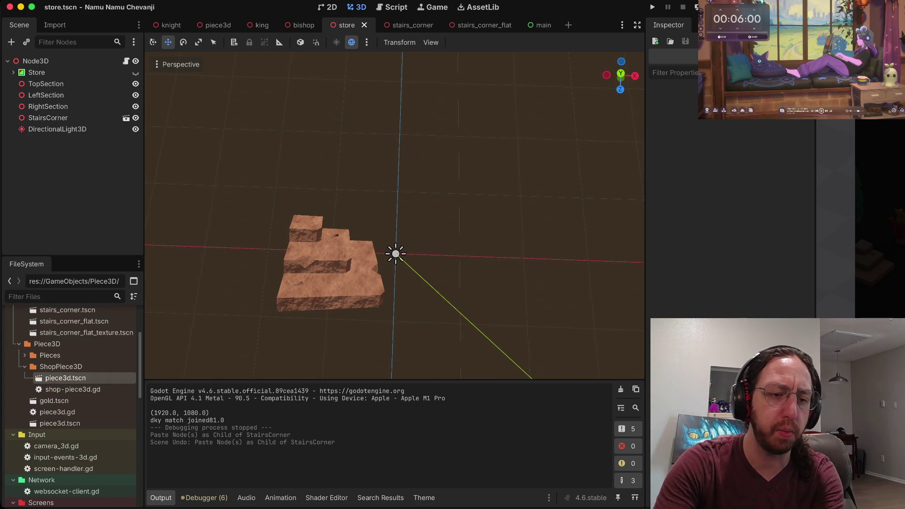
{"action": "key", "text": "Return"}
{"action": "type", "text": "shop-pi"}
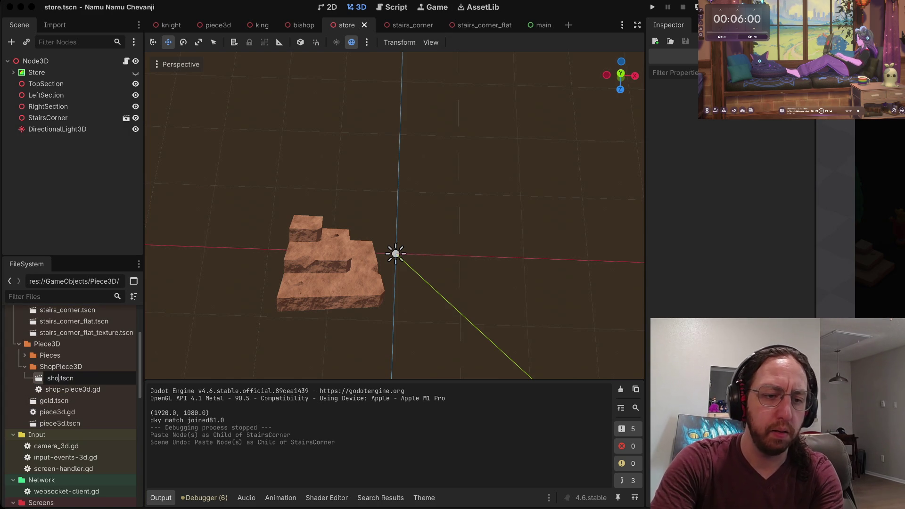
{"action": "type", "text": "ece"}
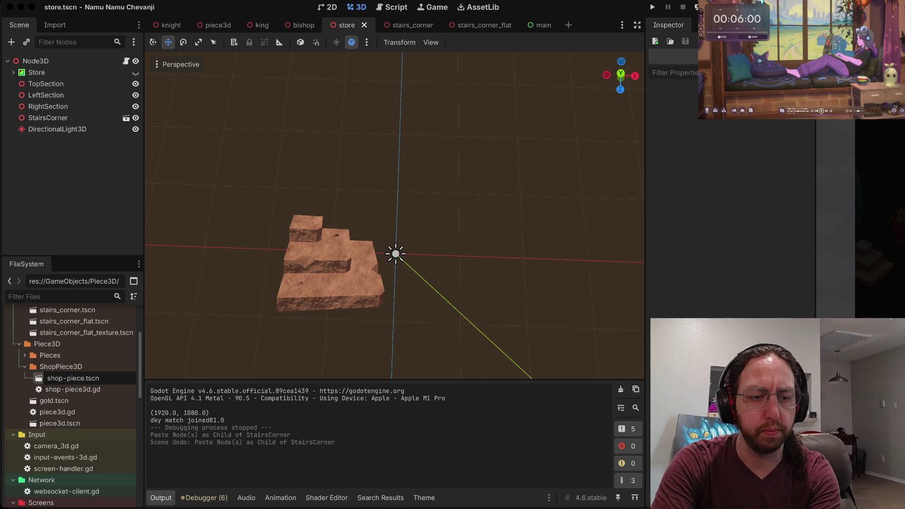
{"action": "type", "text": "3d"}
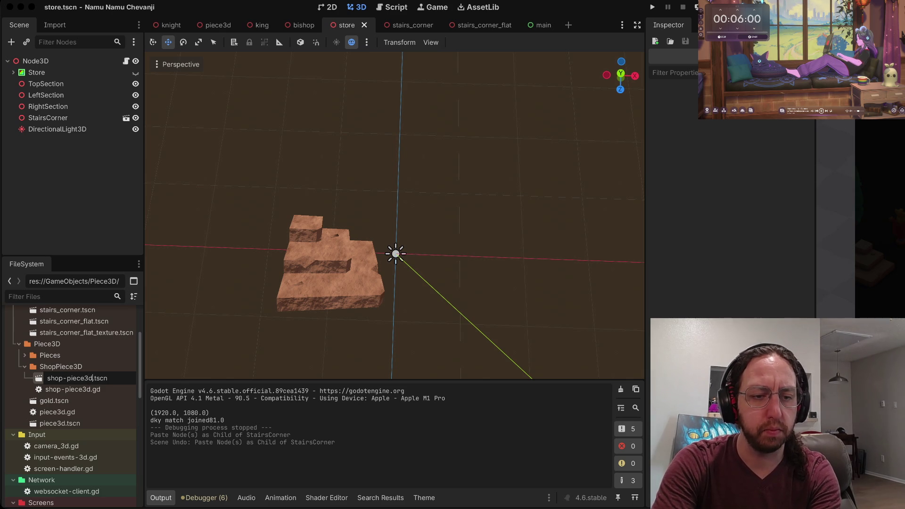
{"action": "key", "text": "Return"}
{"action": "key", "text": "Up"}
- Open shop-piece3d.gd and delete movePosition and everything after it
{"action": "key", "text": "Return"}
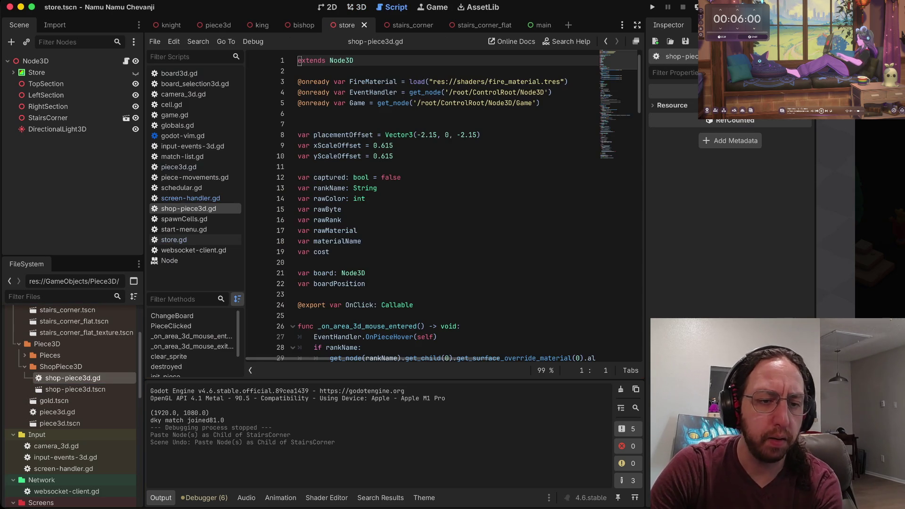
{"action": "scroll", "coordinate": [443, 203], "scroll_direction": "down", "scroll_amount": 15}
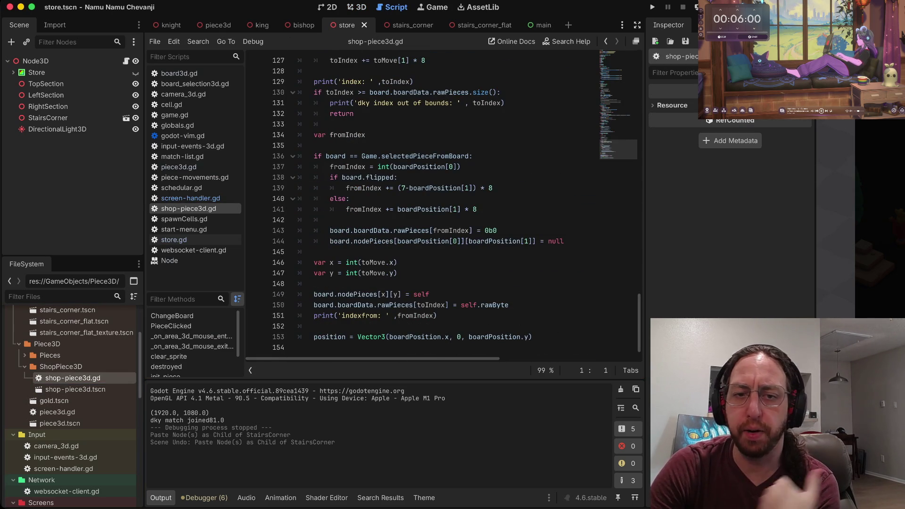
{"action": "scroll", "coordinate": [443, 203], "scroll_direction": "up", "scroll_amount": 5}
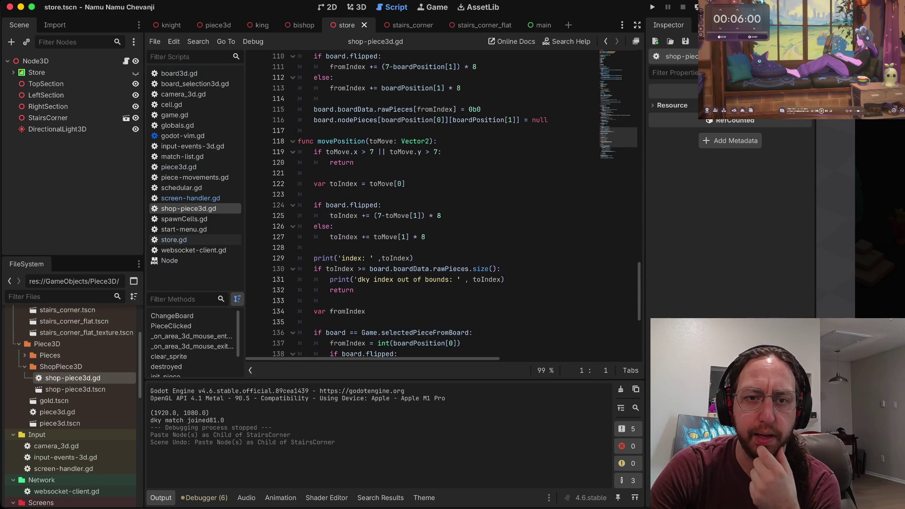
{"action": "left_click", "coordinate": [300, 141]}
{"action": "key", "text": "shift+v"}
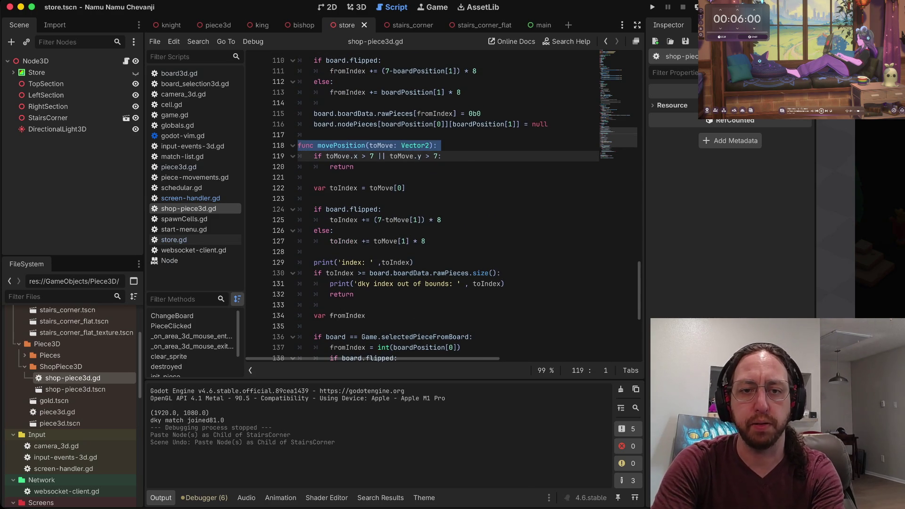
{"action": "key", "text": "shift+g"}
{"action": "key", "text": "d"}
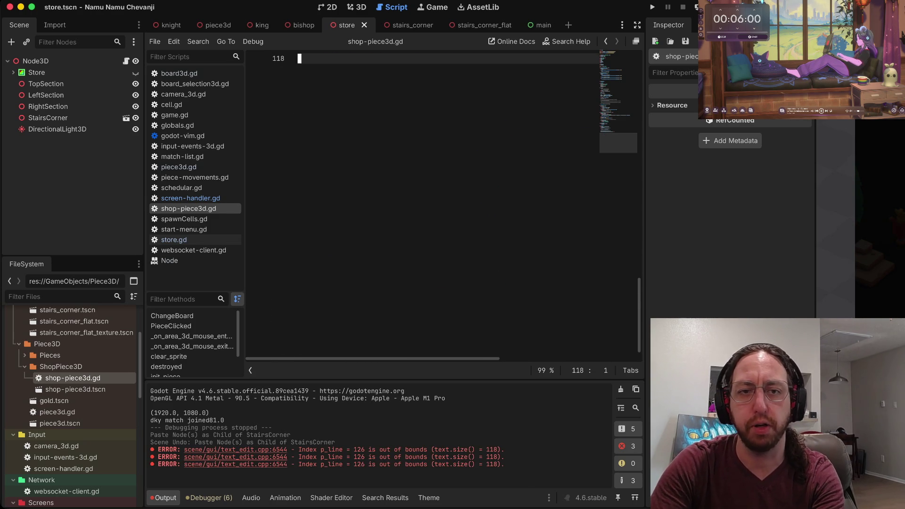
{"action": "scroll", "coordinate": [444, 203], "scroll_direction": "up", "scroll_amount": 10}
{"action": "scroll", "coordinate": [443, 203], "scroll_direction": "down", "scroll_amount": 3}
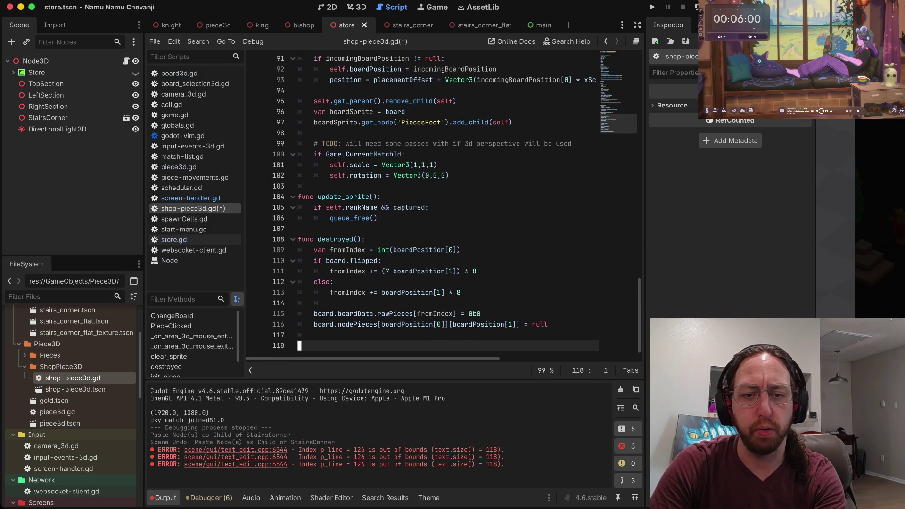
{"action": "key", "text": "d"}
{"action": "key", "text": "d"}
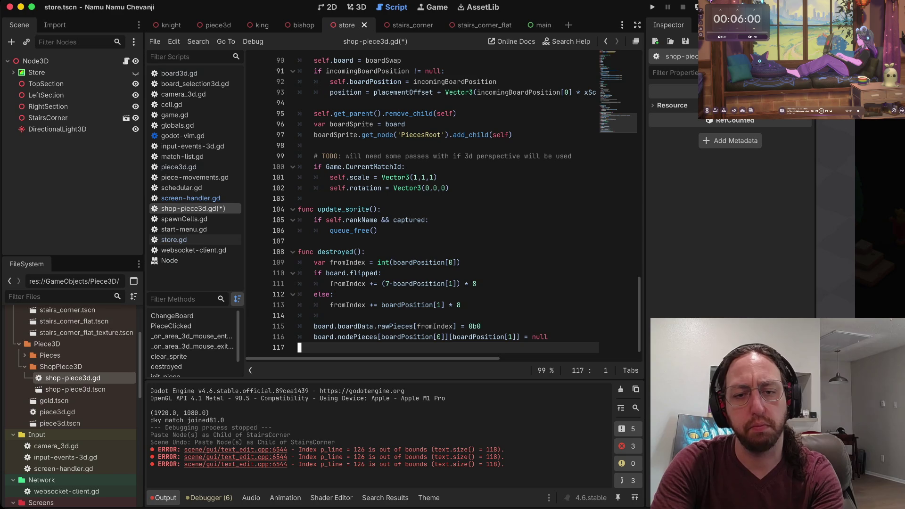
- Delete the destroyed and update_sprite functions
{"action": "key", "text": "k"}
{"action": "key", "text": "k"}
{"action": "key", "text": "k"}
{"action": "key", "text": "shift+v"}
{"action": "key", "text": "shift+g"}
{"action": "key", "text": "d"}
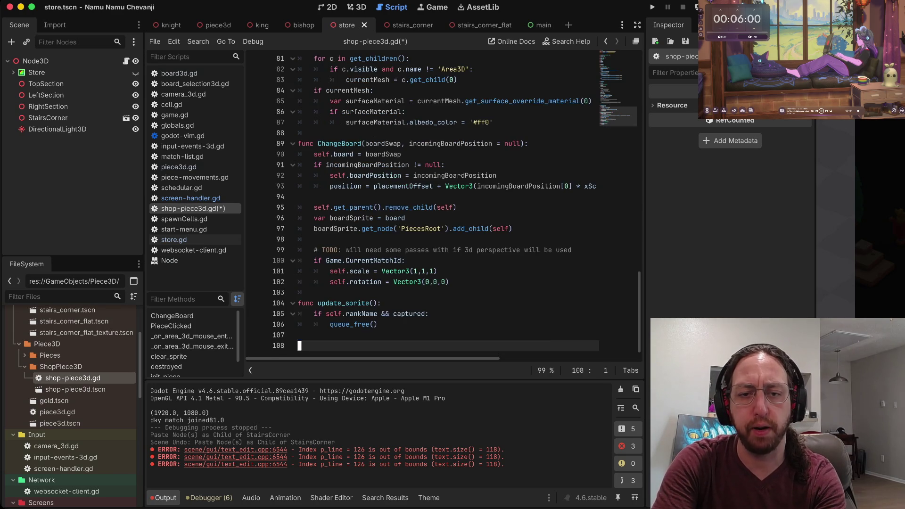
{"action": "key", "text": "k"}
{"action": "key", "text": "k"}
{"action": "key", "text": "k"}
{"action": "key", "text": "shift+v"}
{"action": "key", "text": "shift+g"}
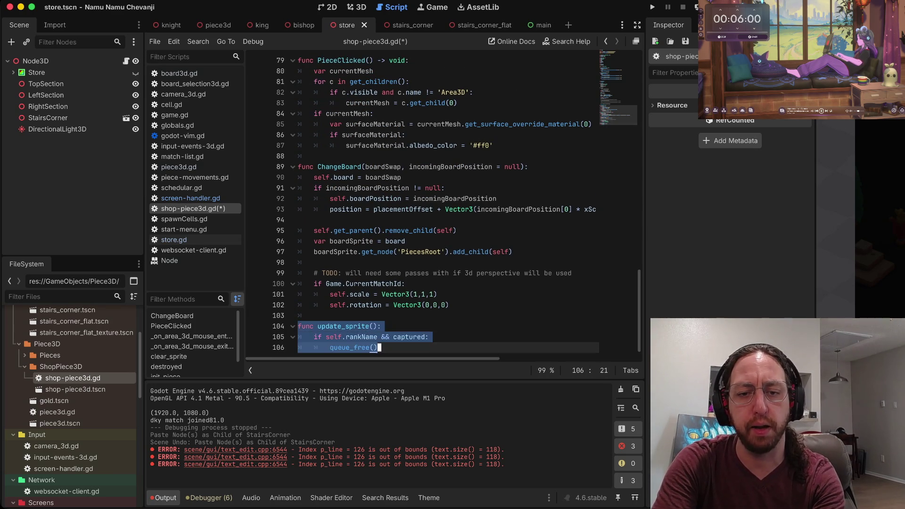
{"action": "key", "text": "d"}
{"action": "key", "text": "d"}
{"action": "key", "text": "d"}
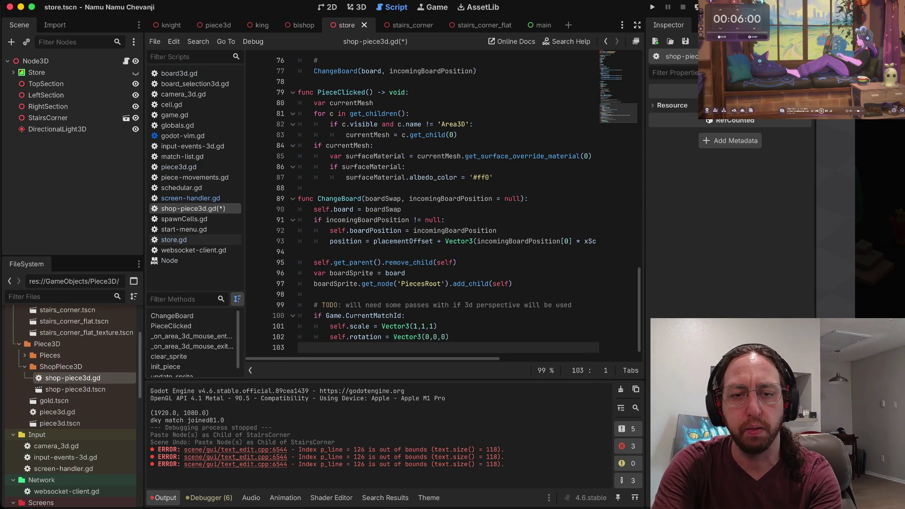
- Delete the ChangeBoard function block and its leftover indent
{"action": "key", "text": "8"}
{"action": "key", "text": "9"}
{"action": "key", "text": "shift+g"}
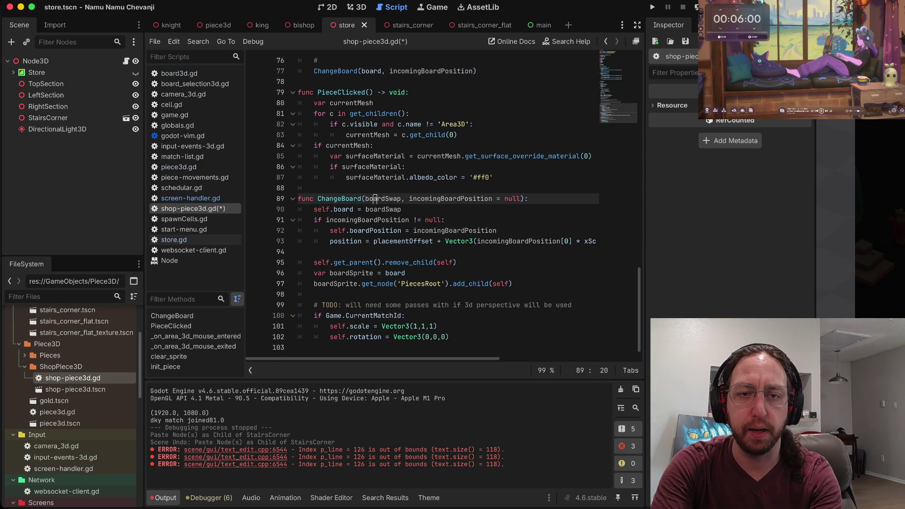
{"action": "key", "text": "shift+v"}
{"action": "key", "text": "shift+g"}
{"action": "key", "text": "d"}
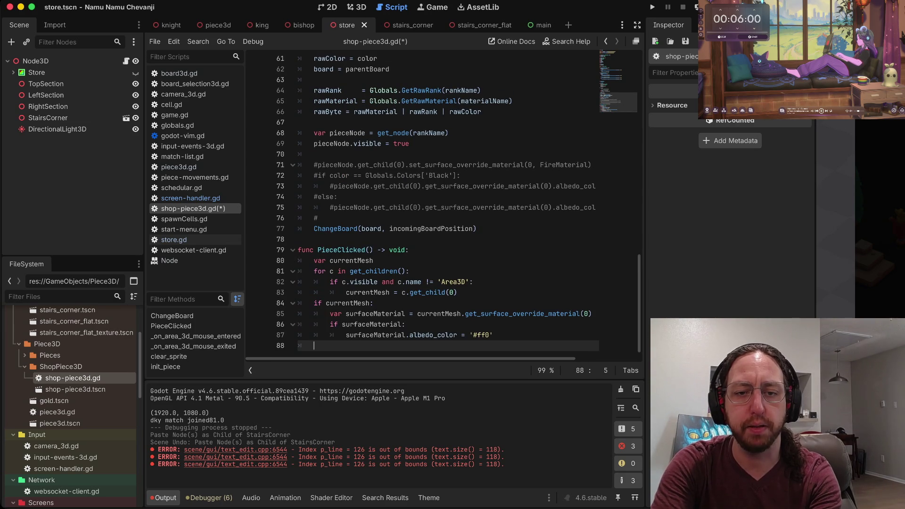
{"action": "key", "text": "BackSpace"}
- Remove the failing ChangeBoard call from init_piece
{"action": "scroll", "coordinate": [444, 202], "scroll_direction": "up", "scroll_amount": 8}
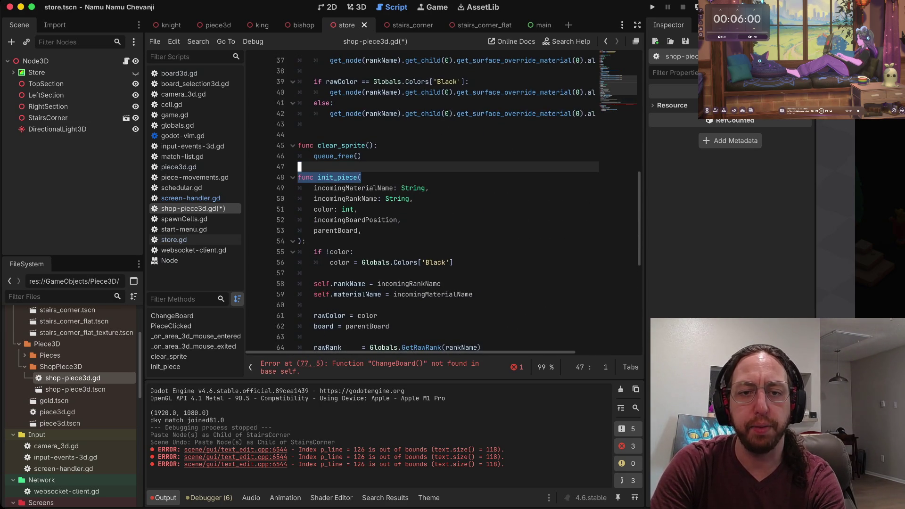
{"action": "left_click", "coordinate": [361, 221]}
{"action": "key", "text": "Up"}
{"action": "key", "text": "Up"}
{"action": "key", "text": "Up"}
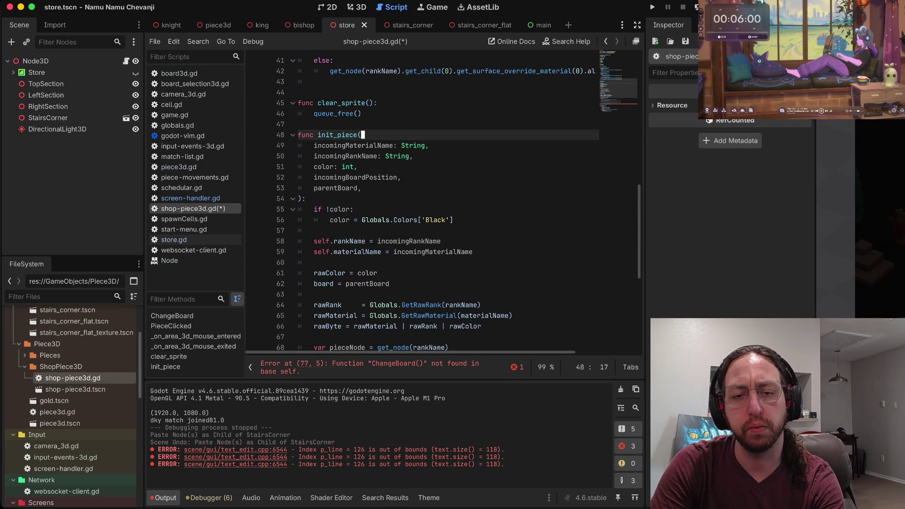
{"action": "scroll", "coordinate": [444, 203], "scroll_direction": "down", "scroll_amount": 4}
{"action": "scroll", "coordinate": [444, 203], "scroll_direction": "down", "scroll_amount": 2}
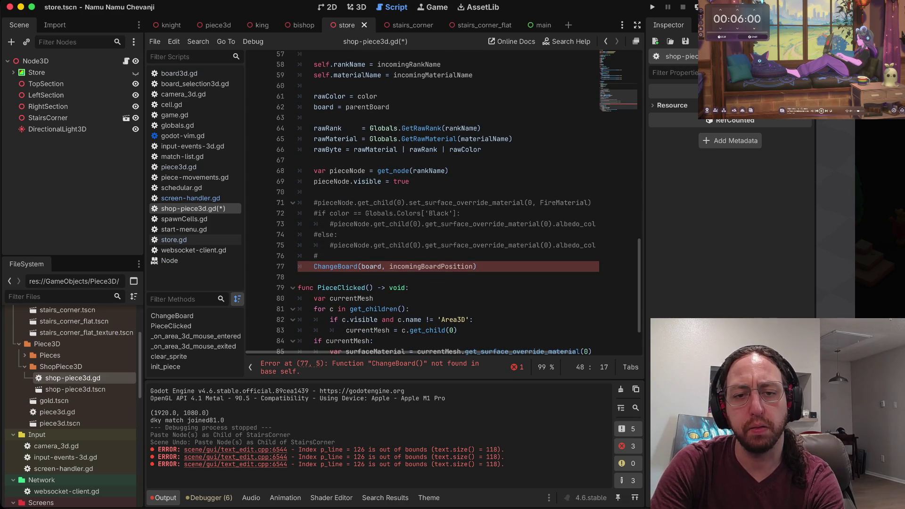
{"action": "left_click", "coordinate": [378, 266]}
{"action": "key", "text": "ctrl+shift+k"}
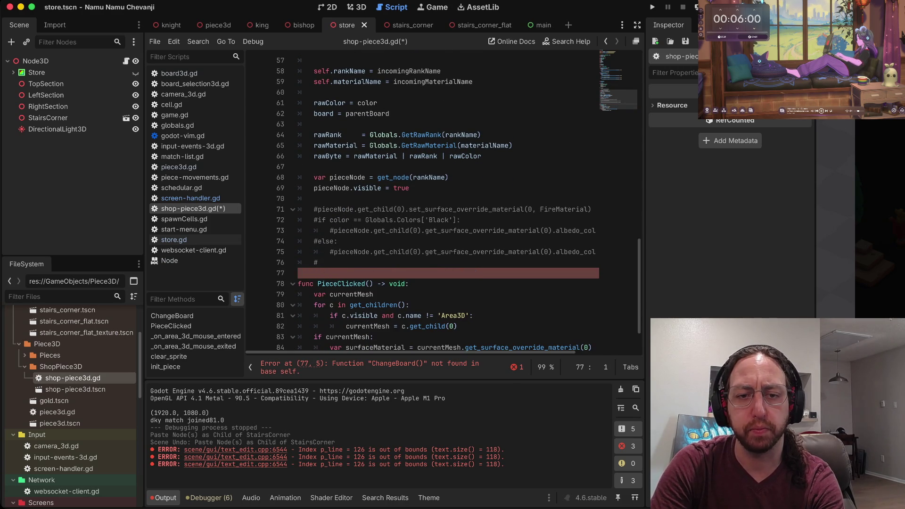
- Go to the clear_sprite function definition and bring up Find in Files
{"action": "scroll", "coordinate": [443, 203], "scroll_direction": "up", "scroll_amount": 5}
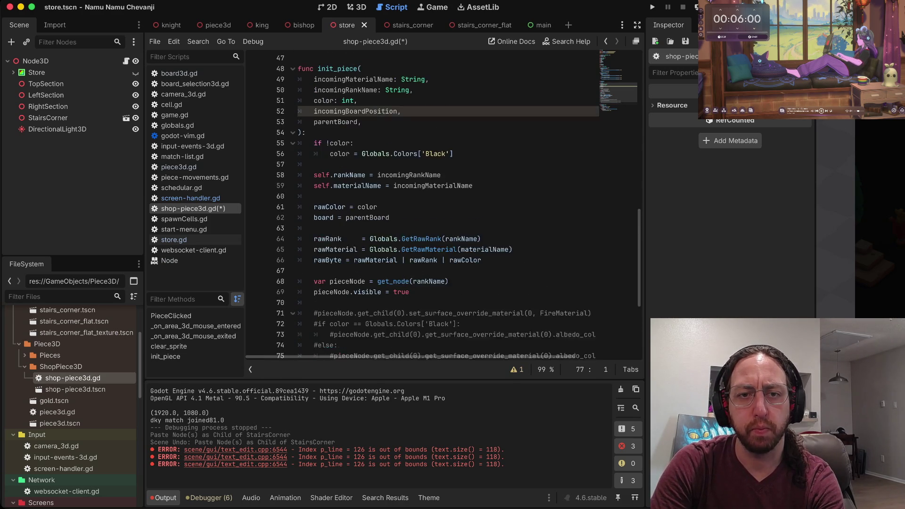
{"action": "scroll", "coordinate": [444, 203], "scroll_direction": "up", "scroll_amount": 6}
{"action": "left_click", "coordinate": [335, 163]}
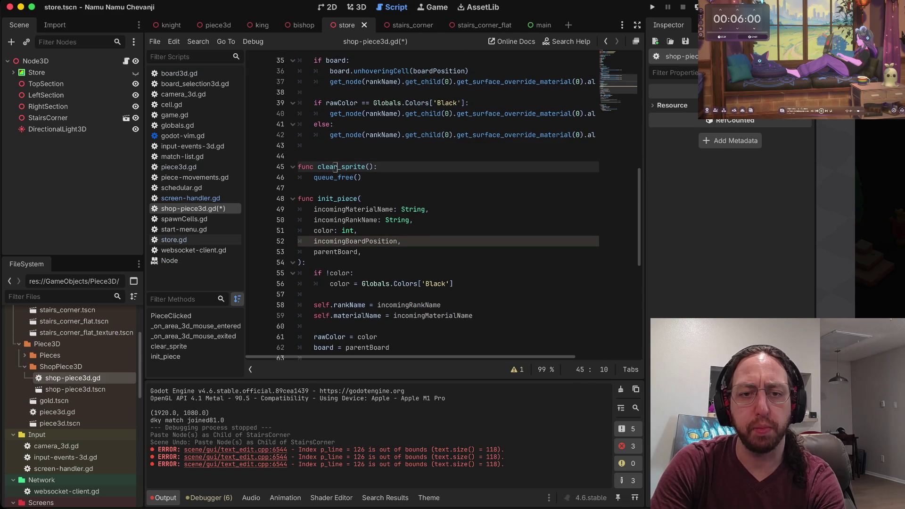
{"action": "scroll", "coordinate": [335, 163], "scroll_direction": "up", "scroll_amount": 3}
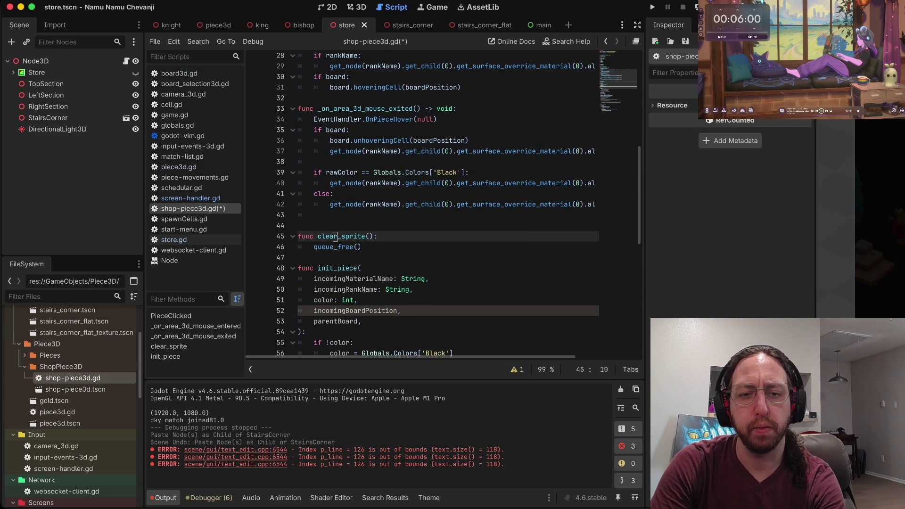
{"action": "key", "text": "shift+v"}
{"action": "key", "text": "Escape"}
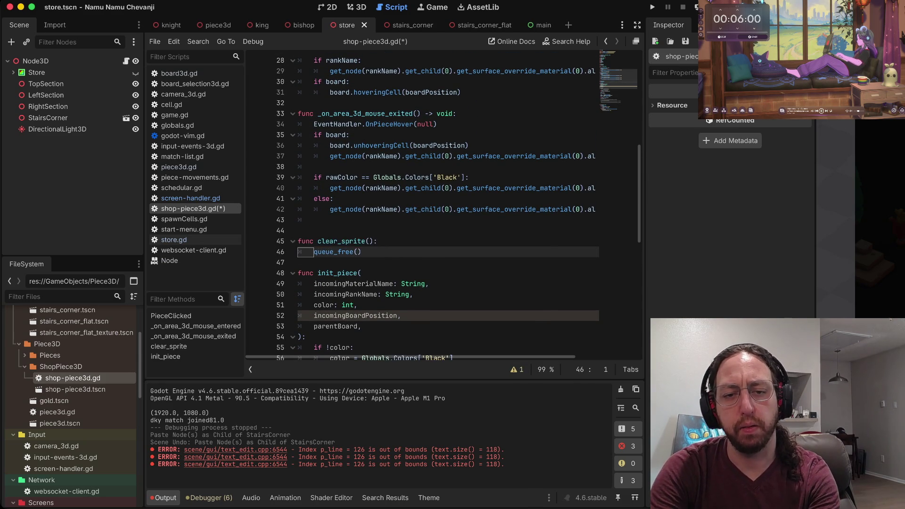
{"action": "key", "text": "ctrl+shift+f"}
- Search the whole project for clear_sprite
{"action": "type", "text": "clear_"}
{"action": "type", "text": "sprite"}
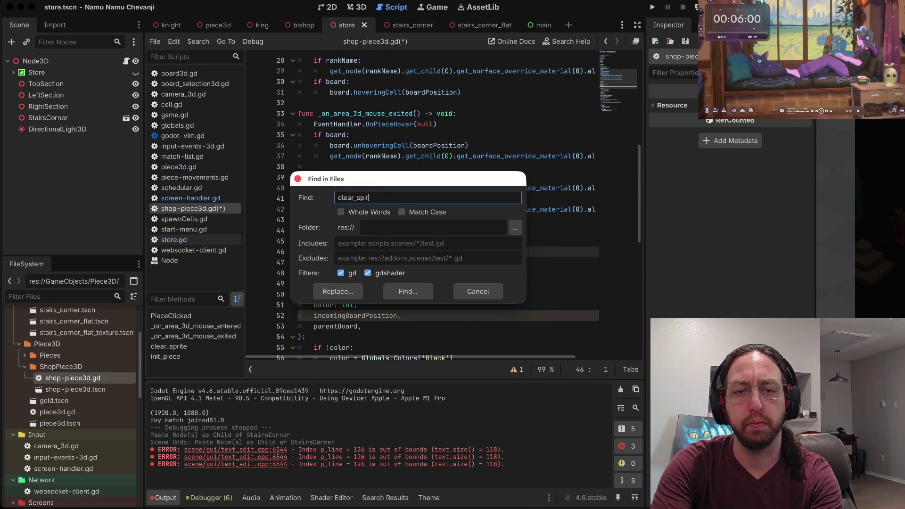
{"action": "key", "text": "Return"}
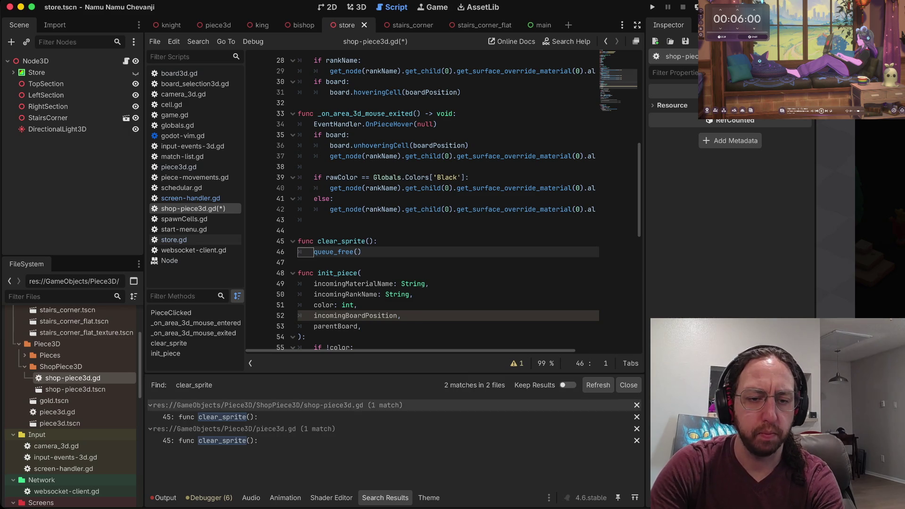
{"action": "left_click", "coordinate": [444, 209]}
- Delete the clear_sprite function and leftover blank lines, then save the script
{"action": "key", "text": "j"}
{"action": "key", "text": "j"}
{"action": "key", "text": "j"}
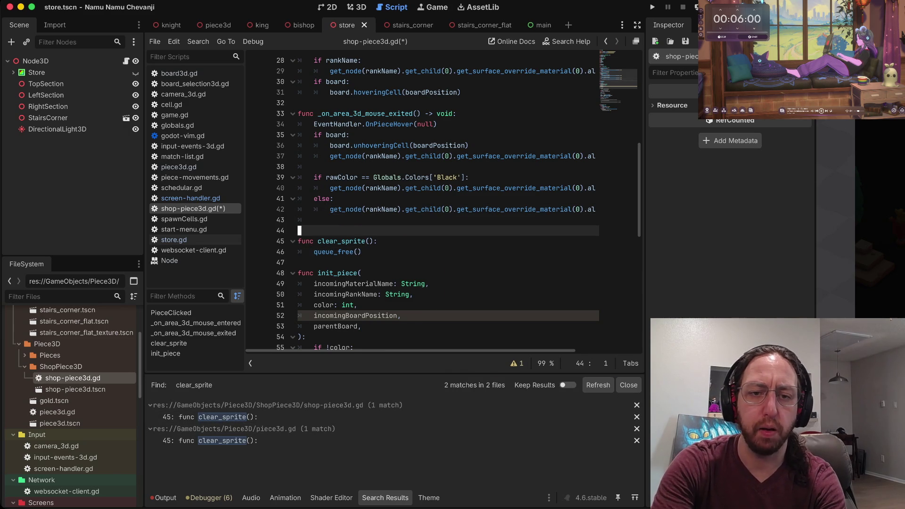
{"action": "key", "text": "shift+v"}
{"action": "key", "text": "j"}
{"action": "key", "text": "d"}
{"action": "key", "text": "d"}
{"action": "key", "text": "d"}
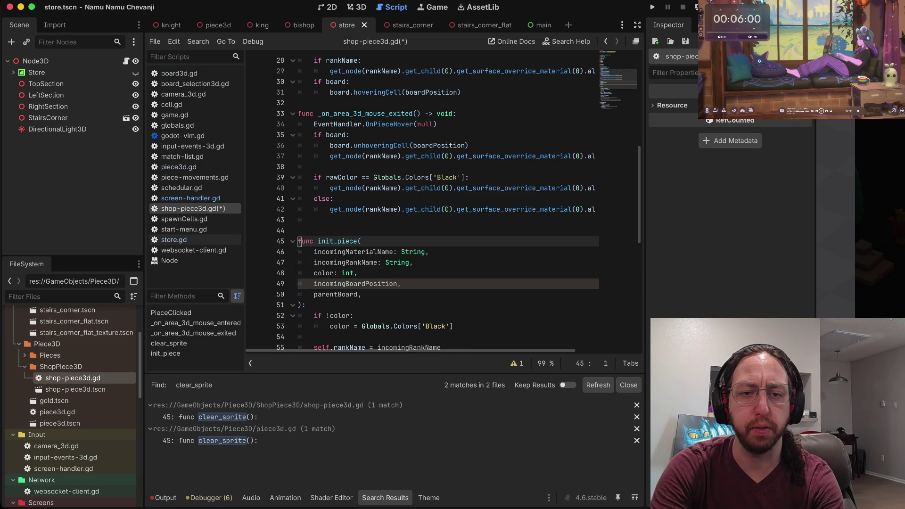
{"action": "key", "text": "k"}
{"action": "key", "text": "d"}
{"action": "key", "text": "d"}
{"action": "key", "text": "super+s"}
{"action": "scroll", "coordinate": [443, 208], "scroll_direction": "up", "scroll_amount": 7}
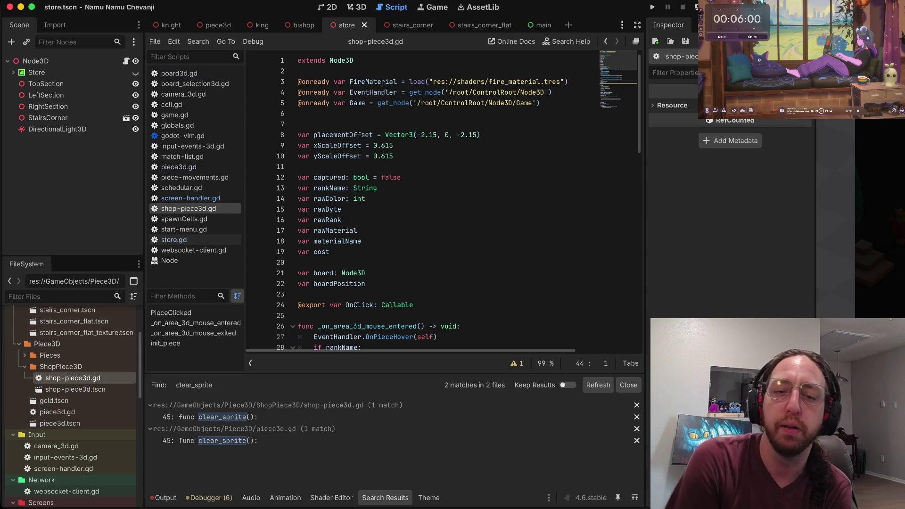
{"action": "scroll", "coordinate": [444, 203], "scroll_direction": "down", "scroll_amount": 3}
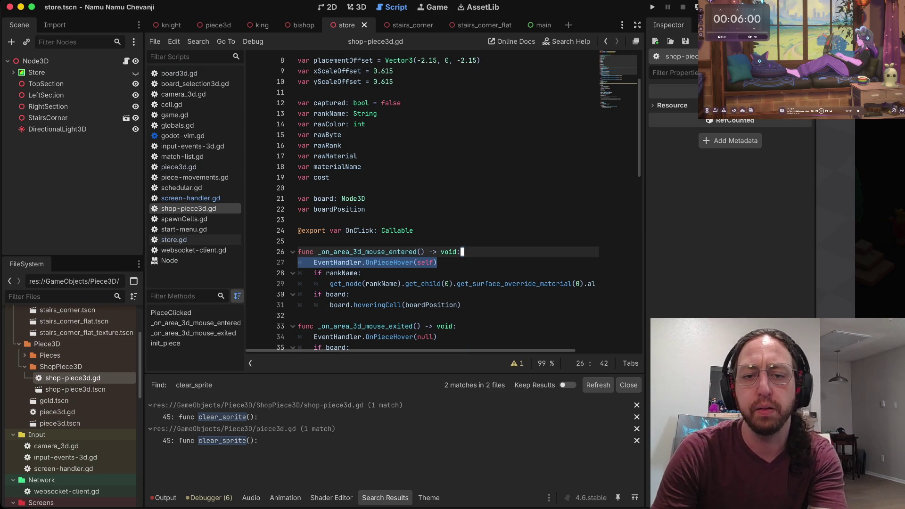
{"action": "left_click", "coordinate": [301, 232]}
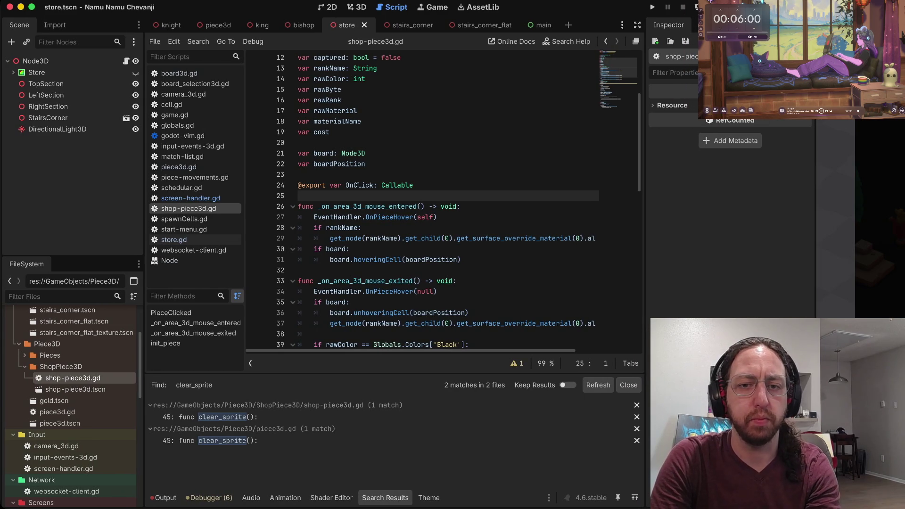
{"action": "key", "text": "j"}
{"action": "key", "text": "j"}
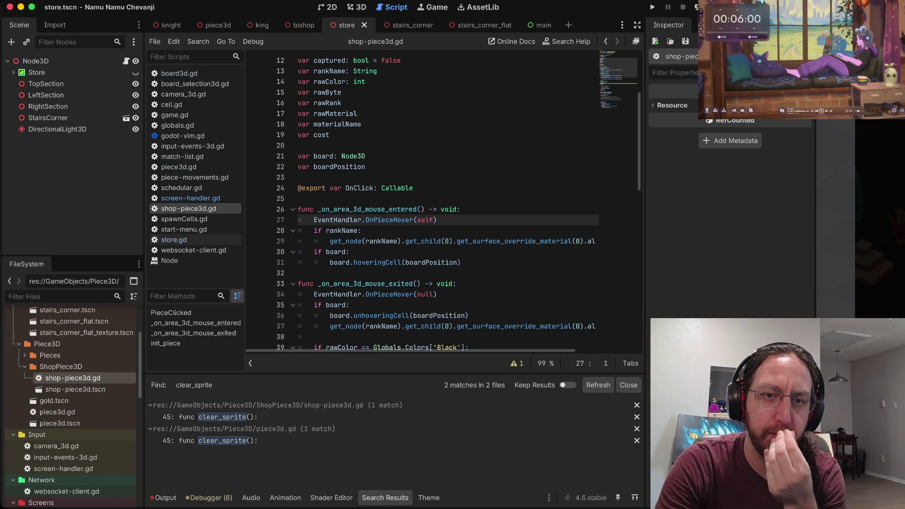
{"action": "key", "text": "k"}
{"action": "key", "text": "k"}
{"action": "key", "text": "k"}
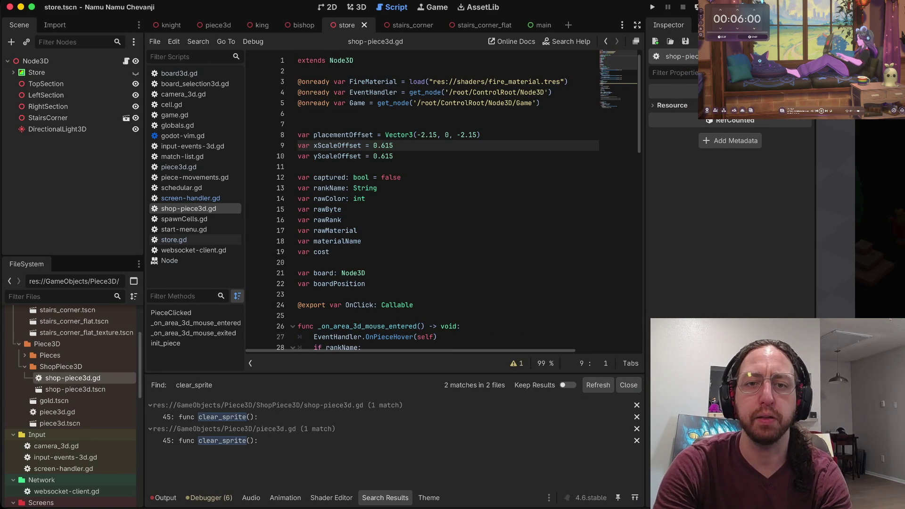
{"action": "key", "text": "g"}
{"action": "key", "text": "g"}
{"action": "key", "text": "j"}
{"action": "key", "text": "j"}
{"action": "key", "text": "j"}
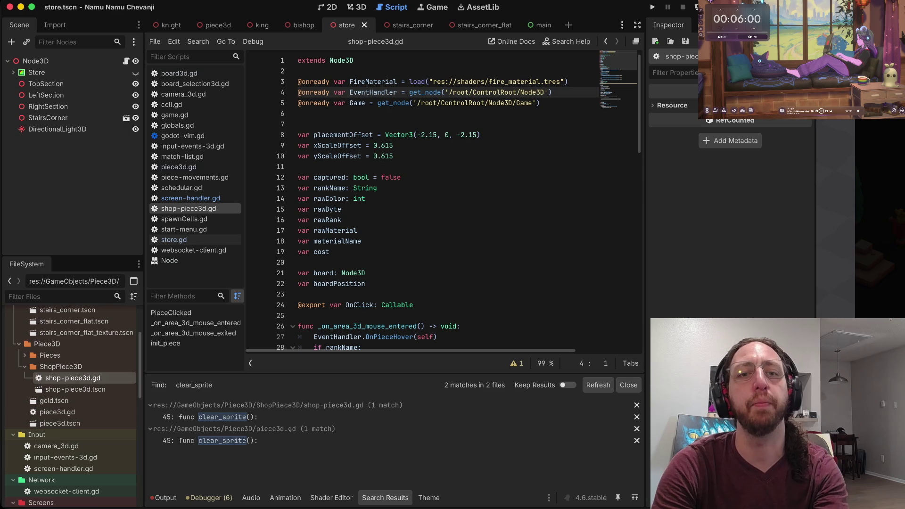
{"action": "key", "text": "j"}
{"action": "key", "text": "j"}
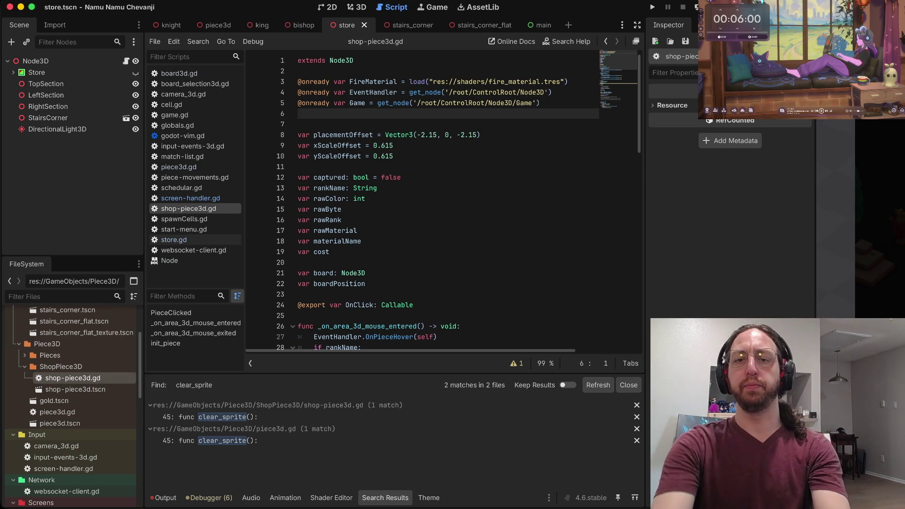
{"action": "key", "text": "k"}
{"action": "key", "text": "k"}
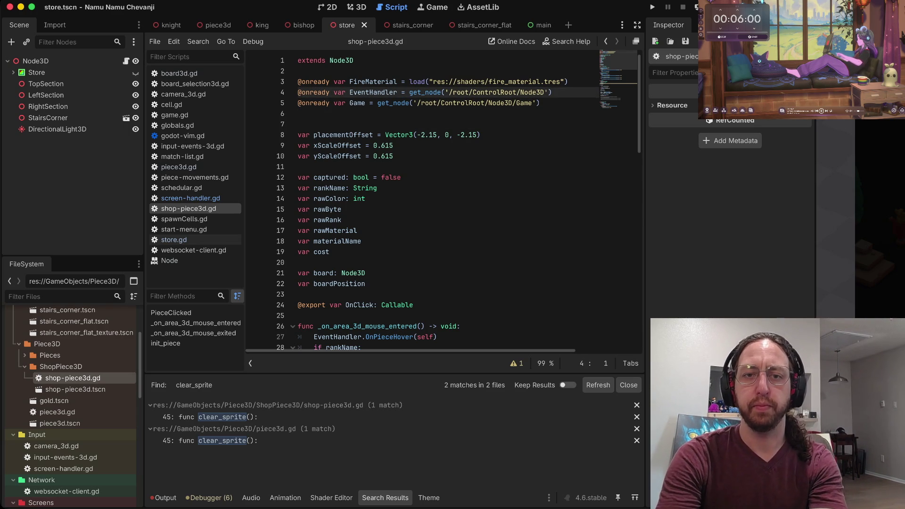
{"action": "key", "text": "k"}
{"action": "key", "text": "w"}
{"action": "key", "text": "w"}
{"action": "key", "text": "w"}
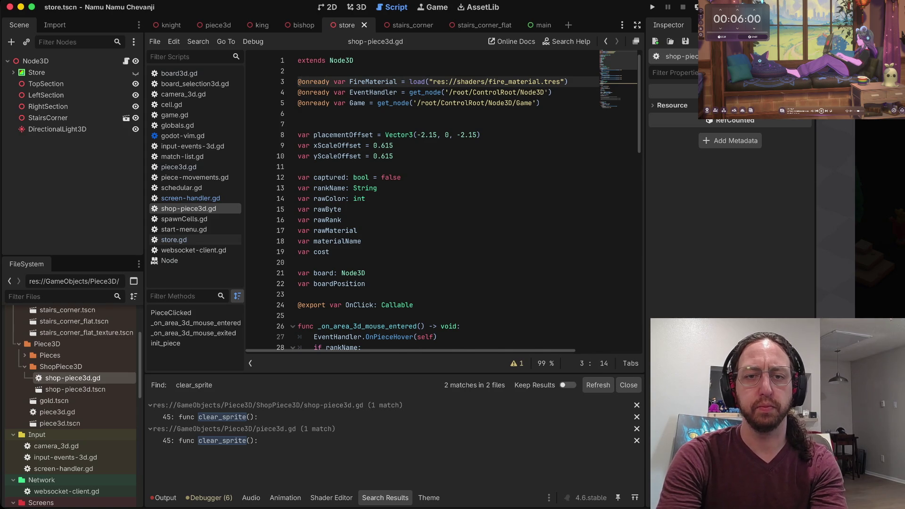
{"action": "key", "text": "d"}
{"action": "key", "text": "d"}
{"action": "key", "text": "u"}
{"action": "key", "text": "k"}
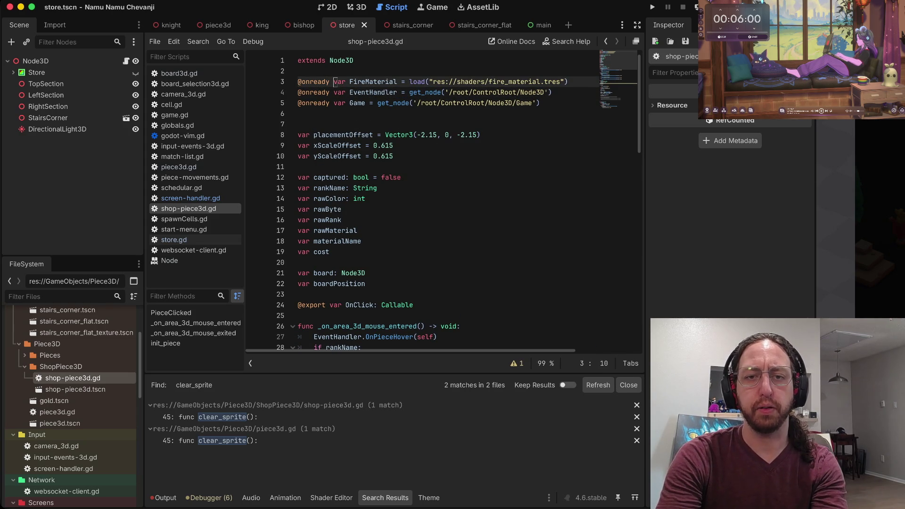
{"action": "key", "text": "w"}
{"action": "key", "text": "w"}
{"action": "key", "text": "j"}
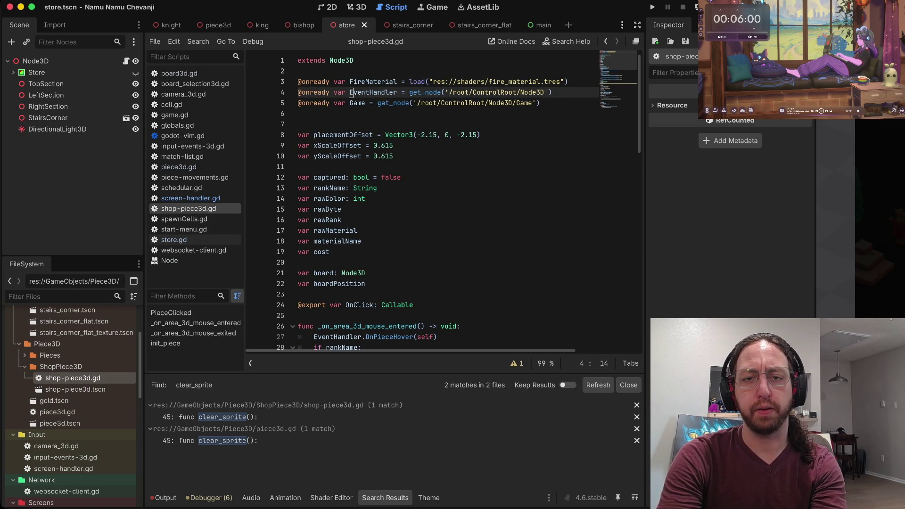
{"action": "key", "text": "asterisk"}
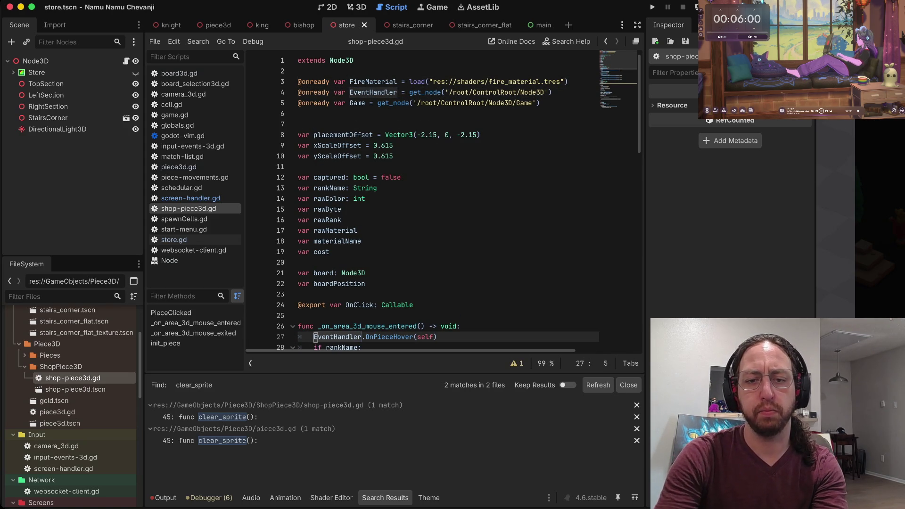
{"action": "key", "text": "z"}
{"action": "key", "text": "z"}
{"action": "scroll", "coordinate": [443, 203], "scroll_direction": "down", "scroll_amount": 2}
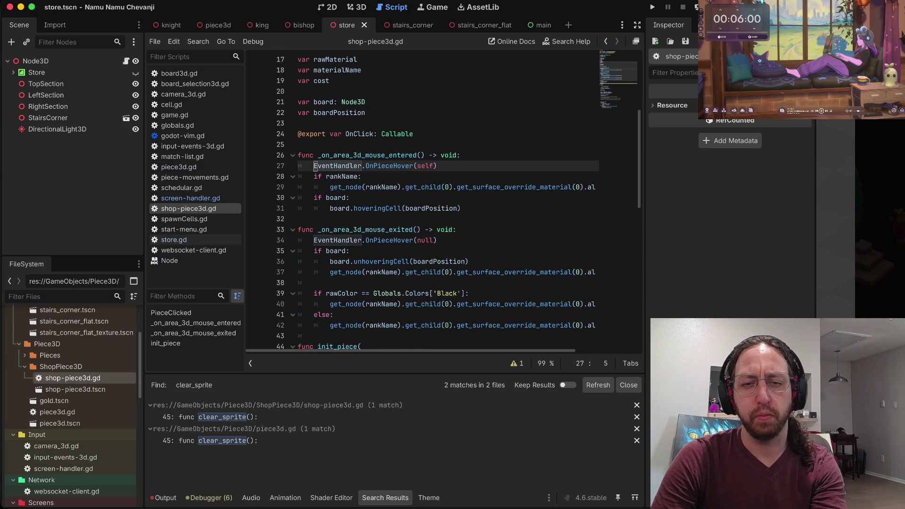
{"action": "key", "text": "v"}
{"action": "key", "text": "k"}
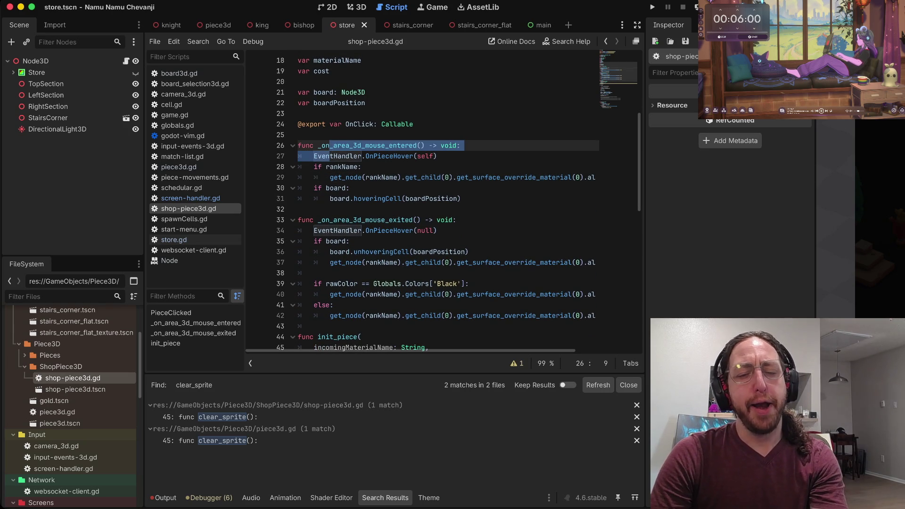
{"action": "key", "text": "Escape"}
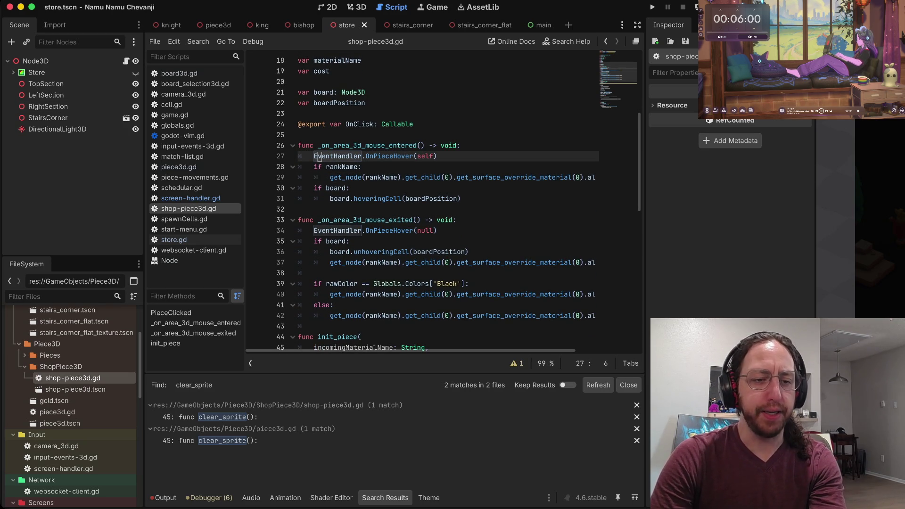
{"action": "scroll", "coordinate": [358, 189], "scroll_direction": "up", "scroll_amount": 6}
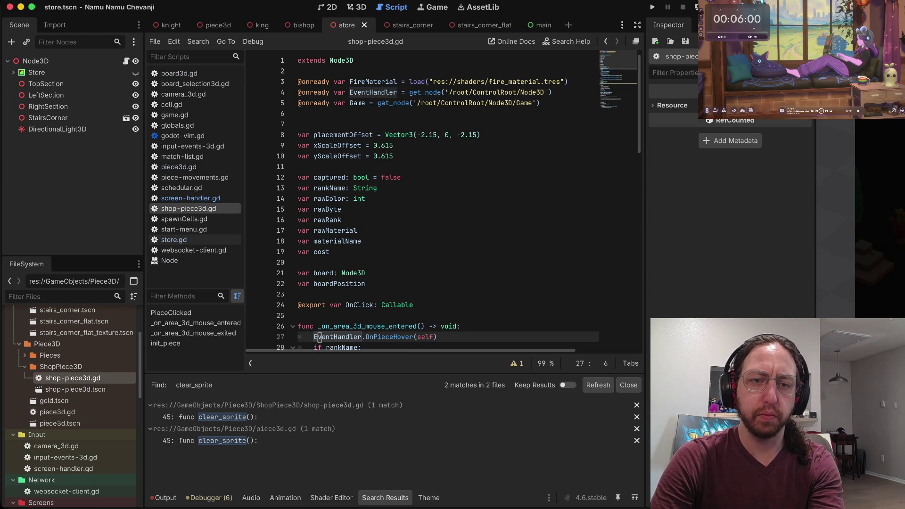
{"action": "scroll", "coordinate": [71, 405], "scroll_direction": "down", "scroll_amount": 5}
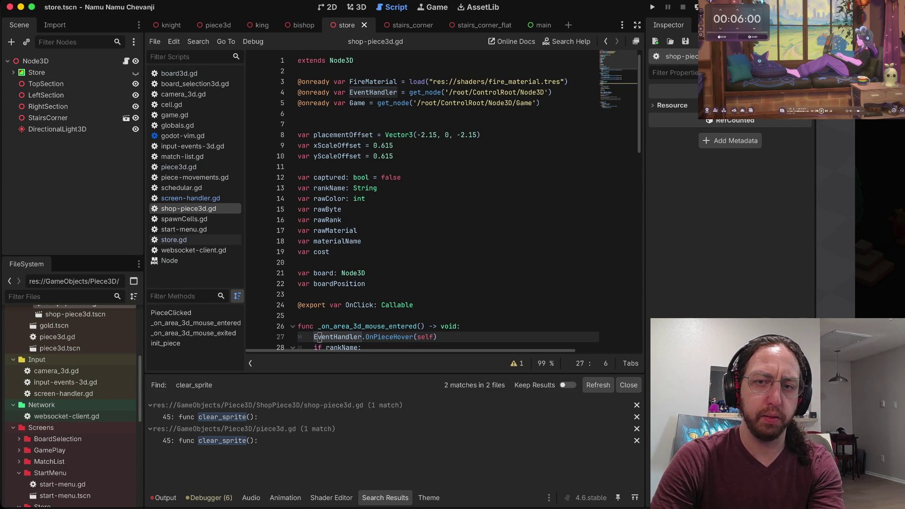
- Select Node3D in the EventHandler node path on line 4
{"action": "left_click", "coordinate": [534, 93]}
{"action": "double_click", "coordinate": [533, 92]}
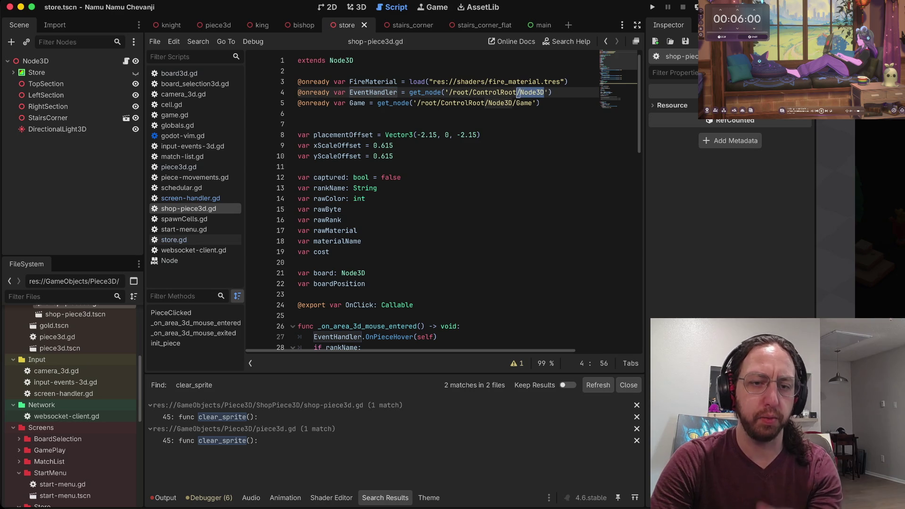
{"action": "left_click", "coordinate": [522, 93]}
{"action": "scroll", "coordinate": [71, 405], "scroll_direction": "down", "scroll_amount": 10}
- Open the main scene and inspect its FPS, StartMenu and GameOver nodes
{"action": "double_click", "coordinate": [49, 398]}
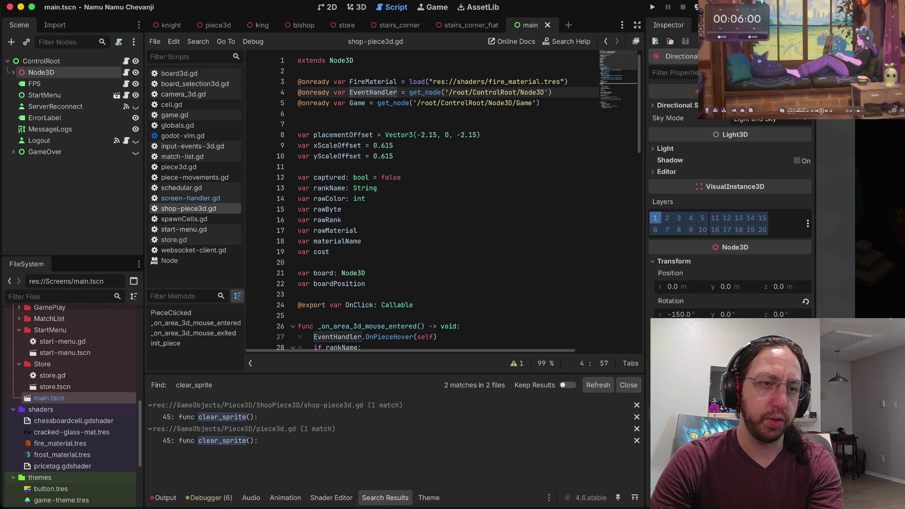
{"action": "left_click", "coordinate": [13, 72]}
{"action": "left_click", "coordinate": [19, 118]}
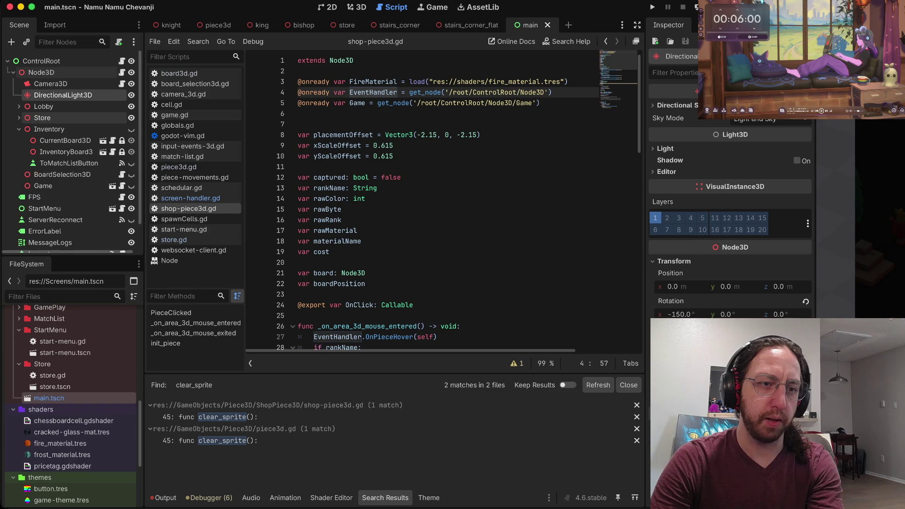
{"action": "left_click", "coordinate": [19, 128]}
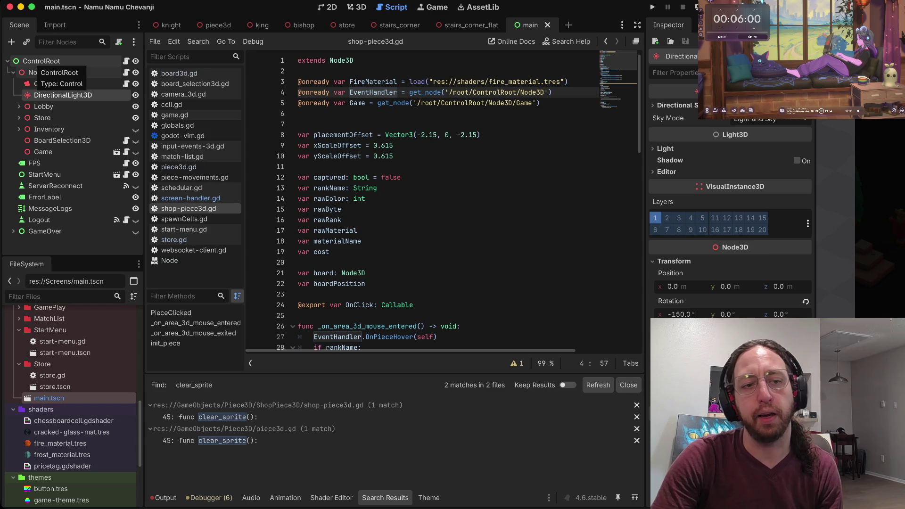
{"action": "left_click", "coordinate": [34, 163]}
{"action": "left_click", "coordinate": [45, 174]}
{"action": "left_click", "coordinate": [45, 231]}
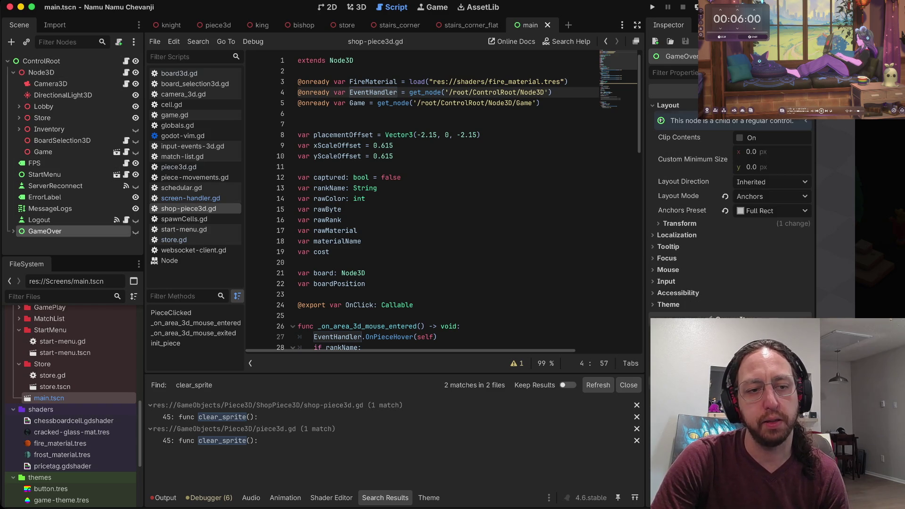
{"action": "key", "text": "Up"}
{"action": "key", "text": "Up"}
{"action": "key", "text": "Up"}
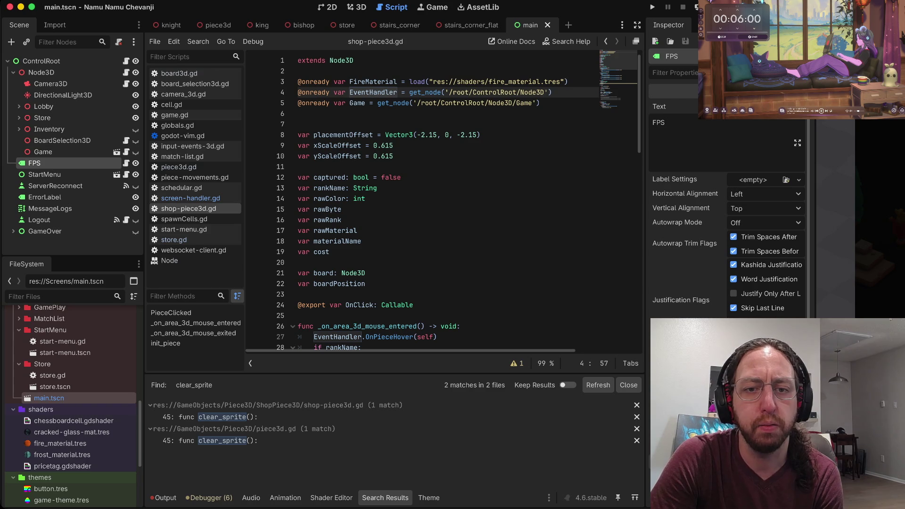
- Remove the blank line below line 6 of shop-piece3d.gd
{"action": "left_click", "coordinate": [302, 167]}
{"action": "left_click", "coordinate": [302, 124]}
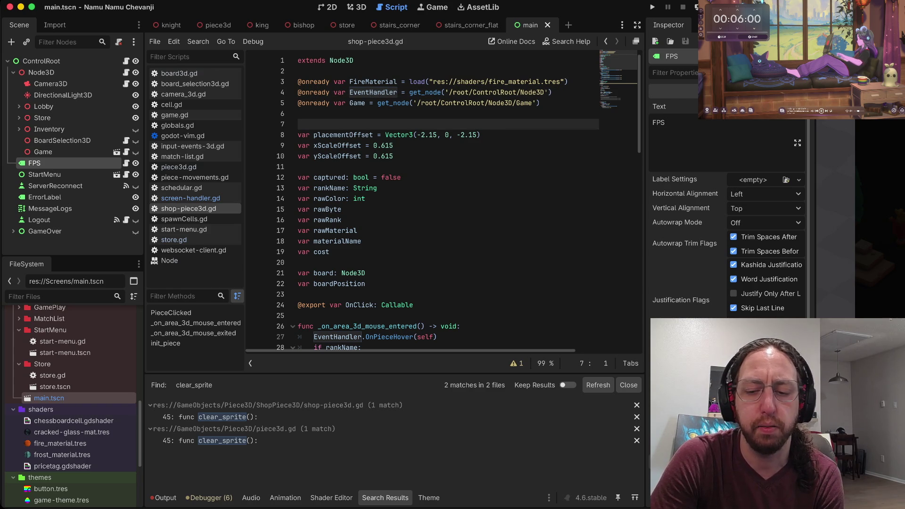
{"action": "key", "text": "BackSpace"}
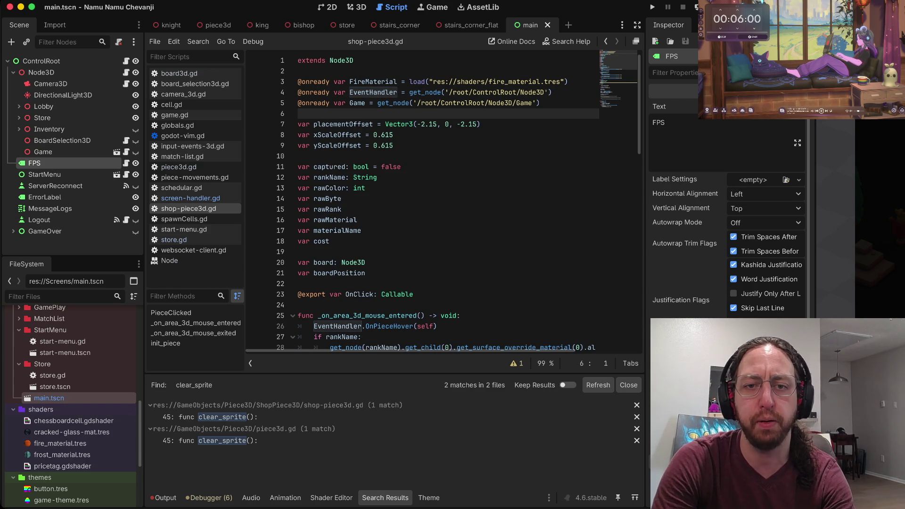
{"action": "key", "text": "Return"}
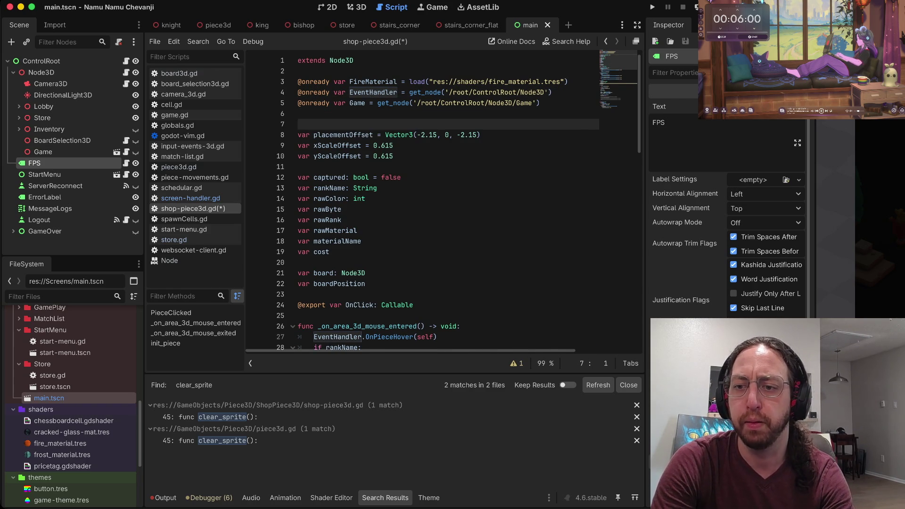
{"action": "key", "text": "BackSpace"}
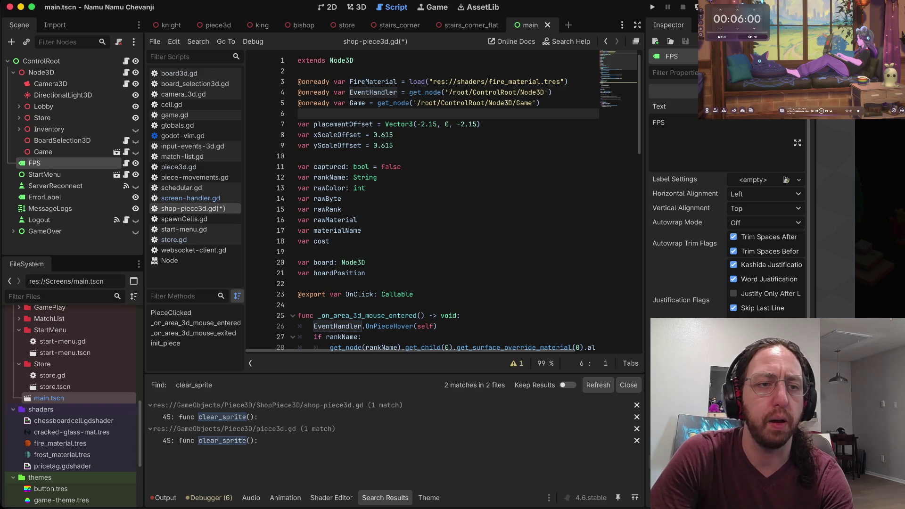
- Inspect the Node3D node's properties, then select the EventHandler path on line 4
{"action": "left_click", "coordinate": [13, 72]}
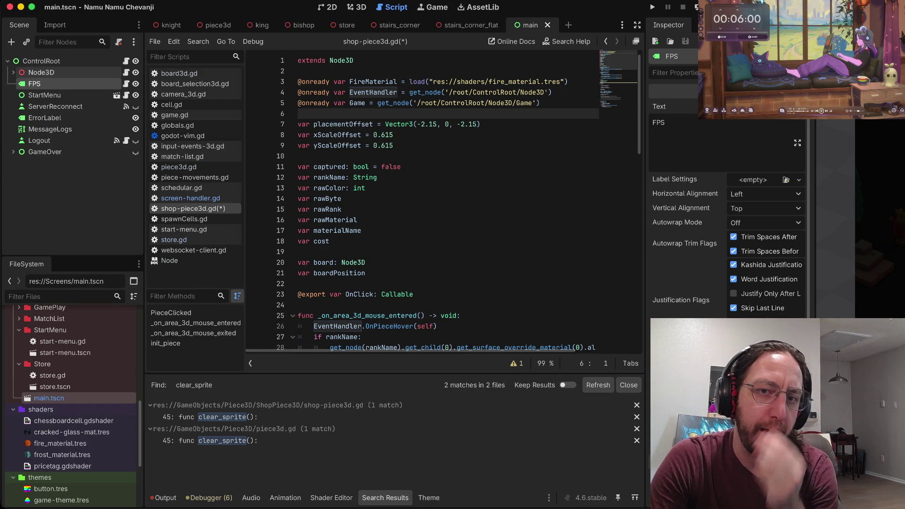
{"action": "left_click", "coordinate": [13, 72]}
{"action": "left_click", "coordinate": [41, 72]}
{"action": "left_click", "coordinate": [50, 84]}
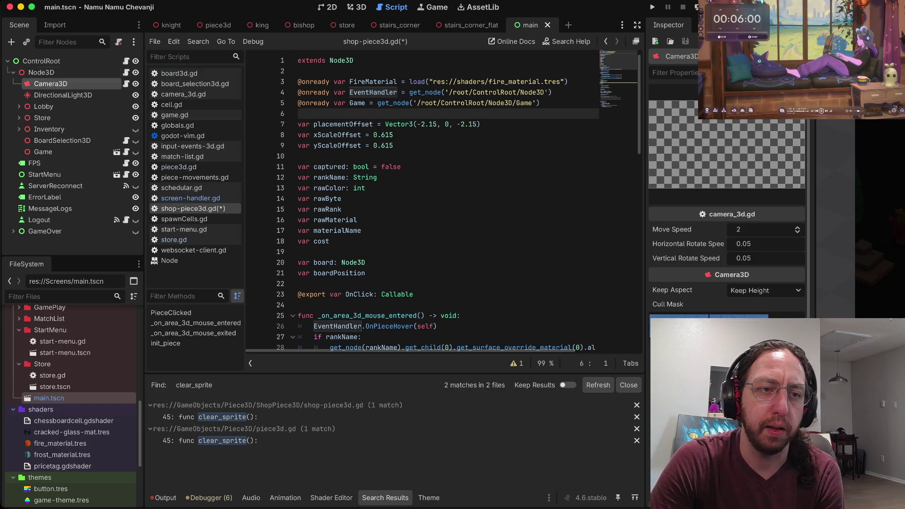
{"action": "left_click", "coordinate": [41, 73]}
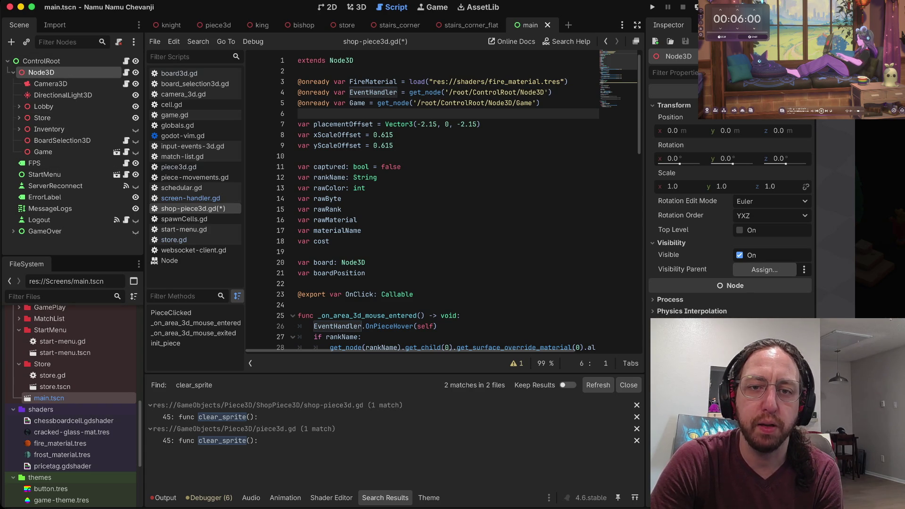
{"action": "left_click", "coordinate": [354, 93]}
{"action": "left_click_drag", "start_coordinate": [347, 92], "coordinate": [552, 92]}
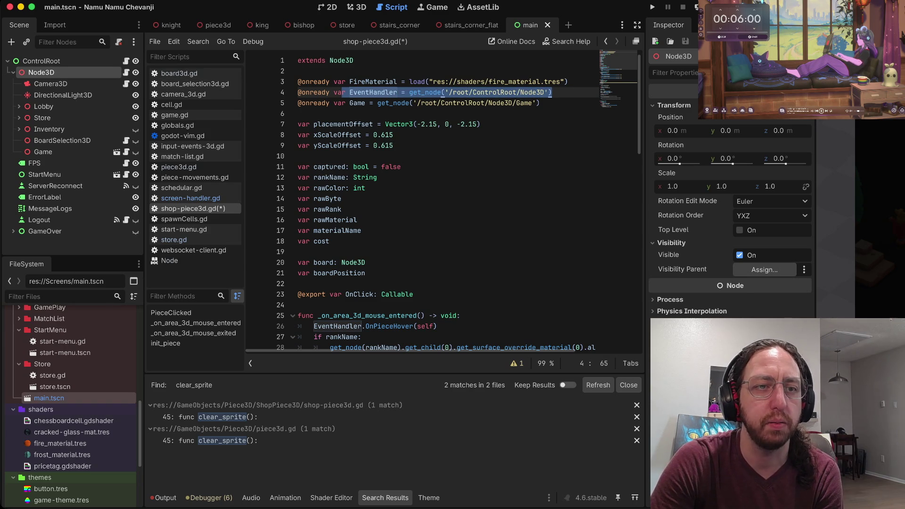
{"action": "key", "text": "super+comma"}
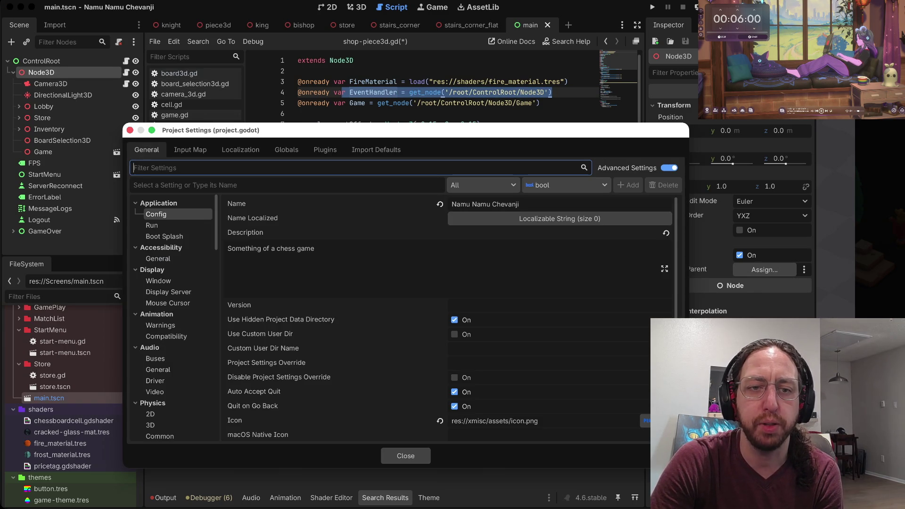
{"action": "left_click", "coordinate": [287, 150]}
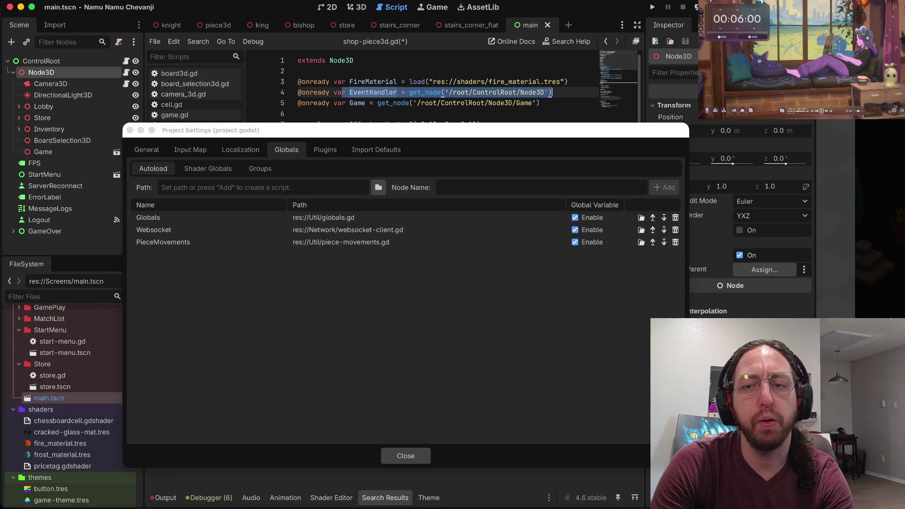
{"action": "left_click", "coordinate": [405, 456]}
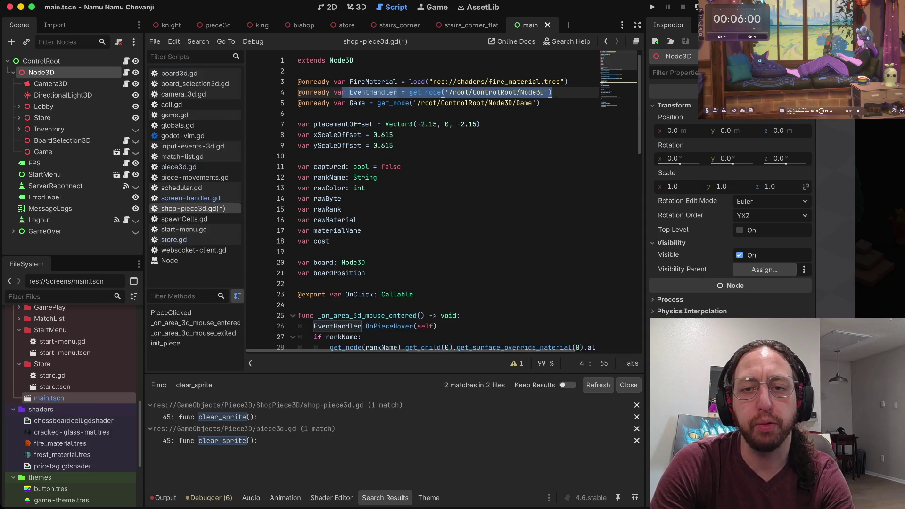
- Close project settings and go to the pieceHovering declaration in input-events-3d.gd
{"action": "left_click", "coordinate": [453, 92]}
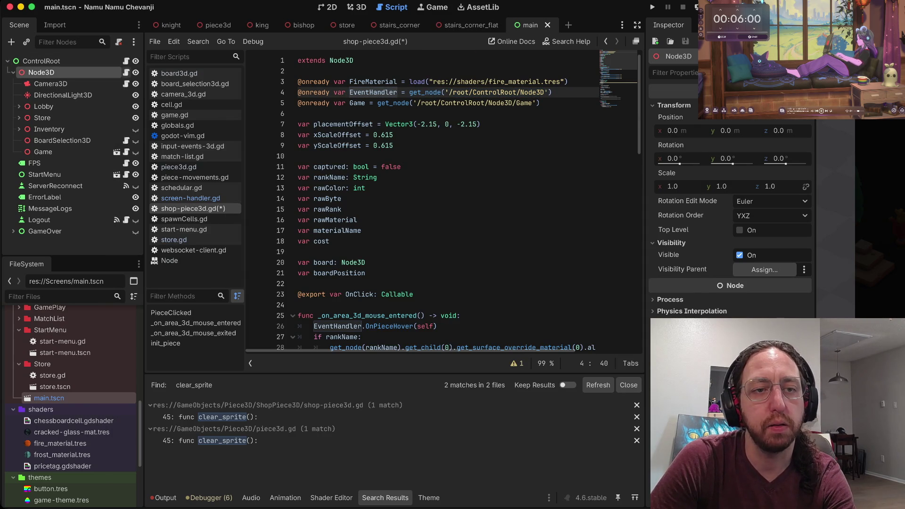
{"action": "key", "text": "alt+Left"}
{"action": "key", "text": "k"}
{"action": "key", "text": "k"}
{"action": "key", "text": "k"}
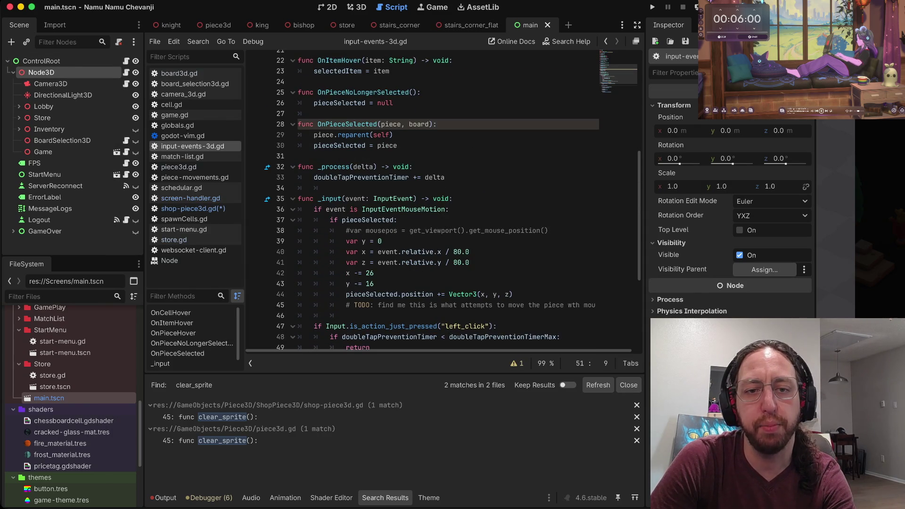
{"action": "double_click", "coordinate": [334, 178]}
{"action": "scroll", "coordinate": [425, 203], "scroll_direction": "up", "scroll_amount": 7}
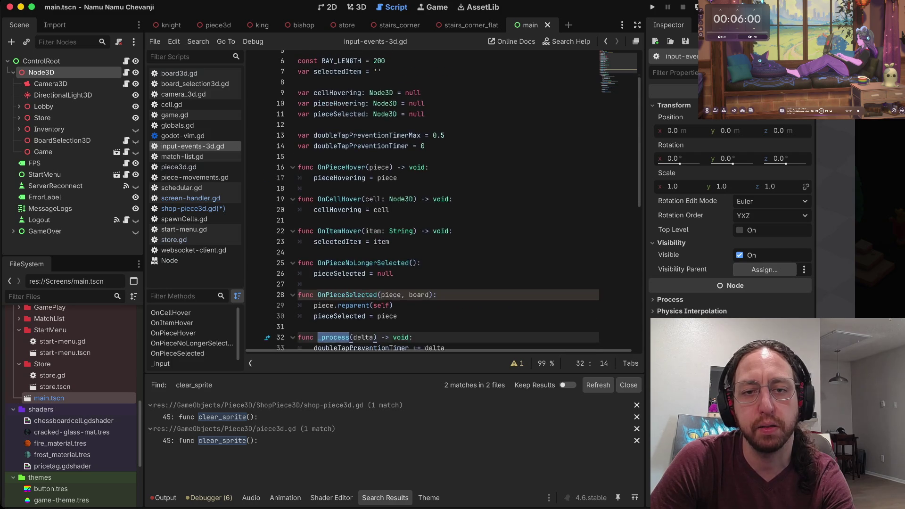
{"action": "key", "text": "g"}
{"action": "key", "text": "g"}
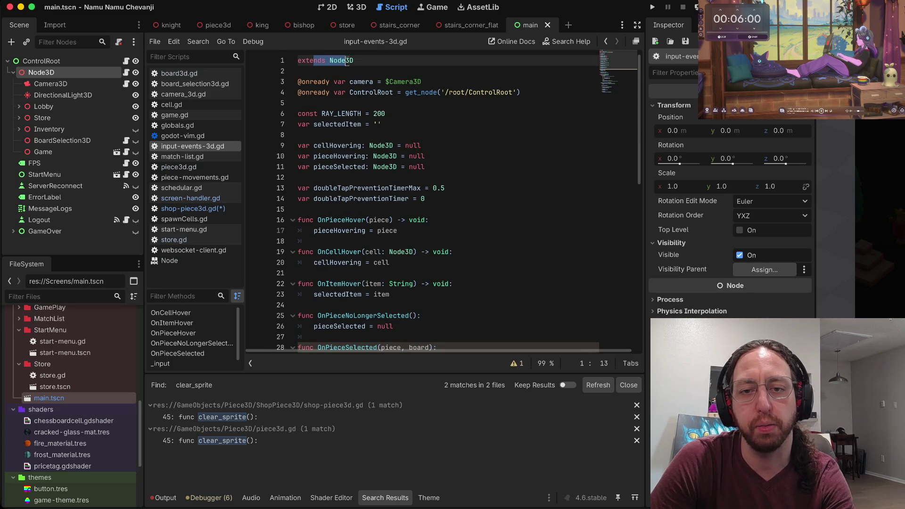
{"action": "key", "text": "9"}
{"action": "key", "text": "j"}
{"action": "key", "text": "A"}
- Browse the pieceHovering usages, then switch to the stairs_corner_flat scene
{"action": "scroll", "coordinate": [443, 203], "scroll_direction": "down", "scroll_amount": 6}
{"action": "scroll", "coordinate": [443, 203], "scroll_direction": "up", "scroll_amount": 7}
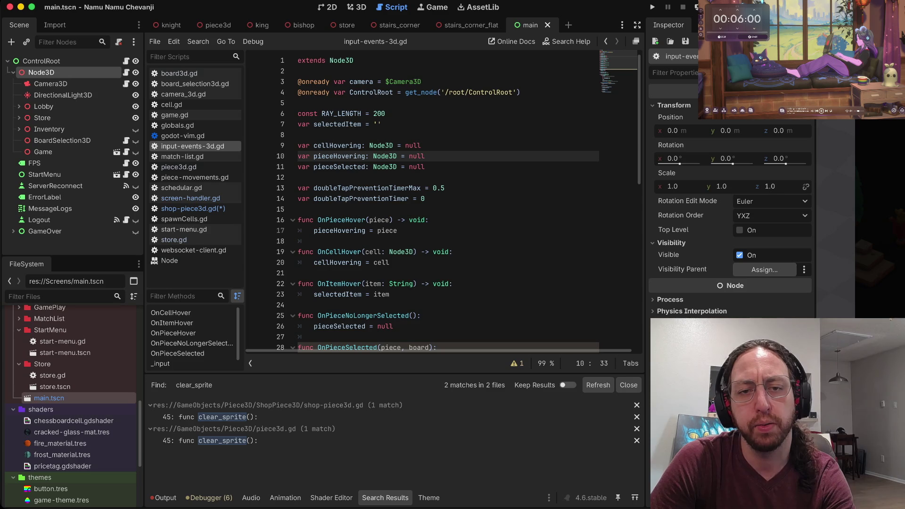
{"action": "scroll", "coordinate": [443, 203], "scroll_direction": "down", "scroll_amount": 1}
{"action": "scroll", "coordinate": [443, 203], "scroll_direction": "down", "scroll_amount": 10}
{"action": "scroll", "coordinate": [444, 203], "scroll_direction": "up", "scroll_amount": 9}
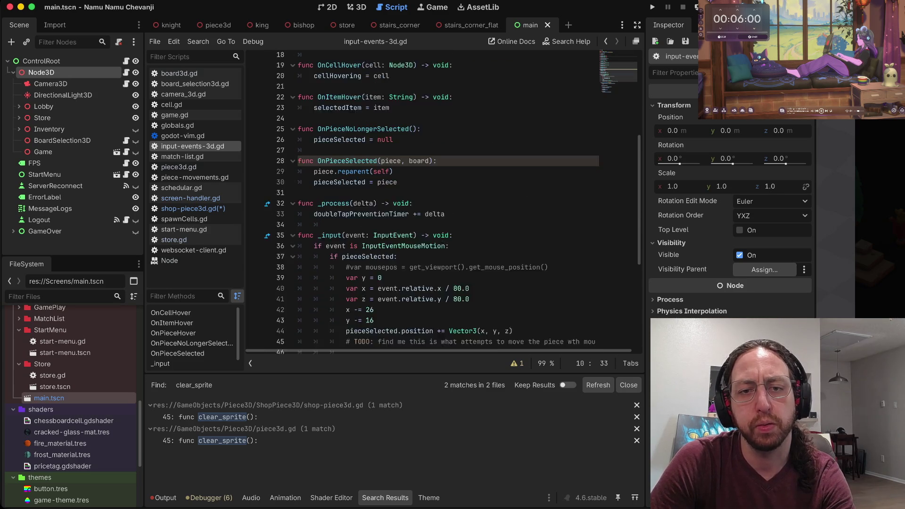
{"action": "scroll", "coordinate": [443, 203], "scroll_direction": "down", "scroll_amount": 4}
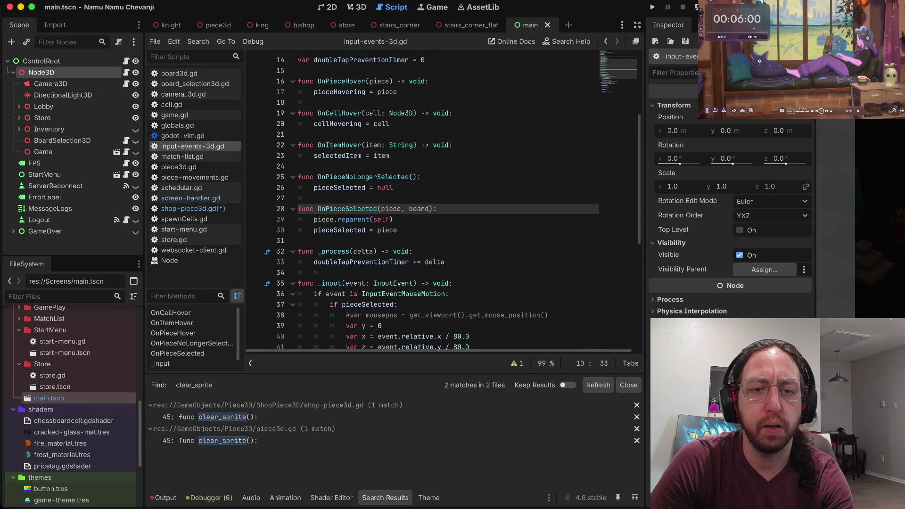
{"action": "scroll", "coordinate": [443, 202], "scroll_direction": "up", "scroll_amount": 3}
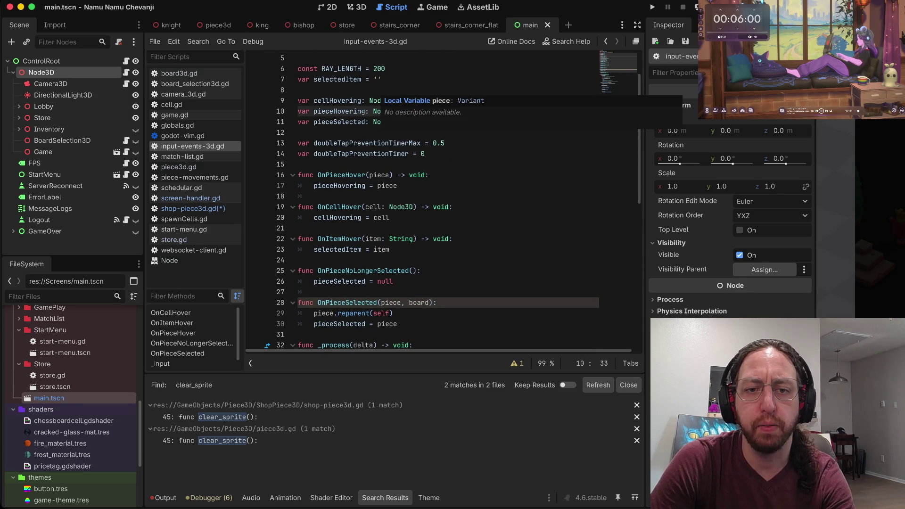
{"action": "left_click_drag", "start_coordinate": [313, 199], "coordinate": [324, 189]}
{"action": "key", "text": "Escape"}
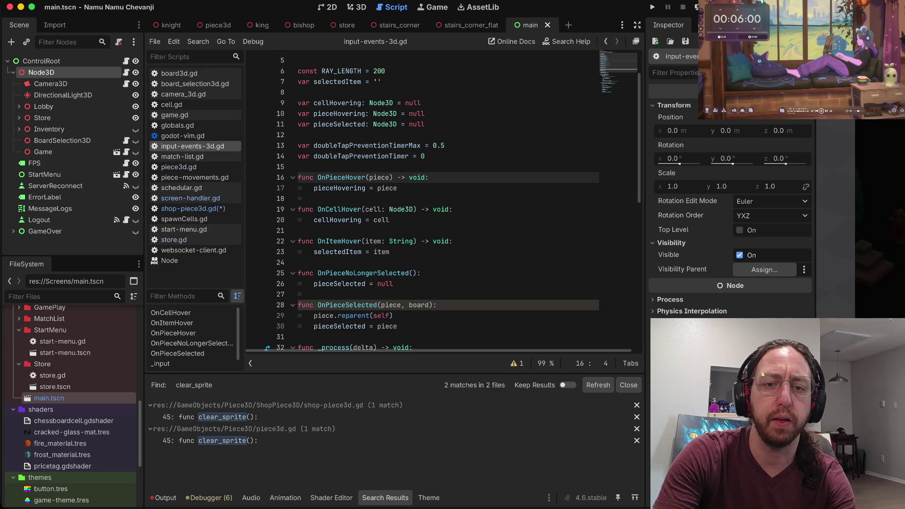
{"action": "key", "text": "asterisk"}
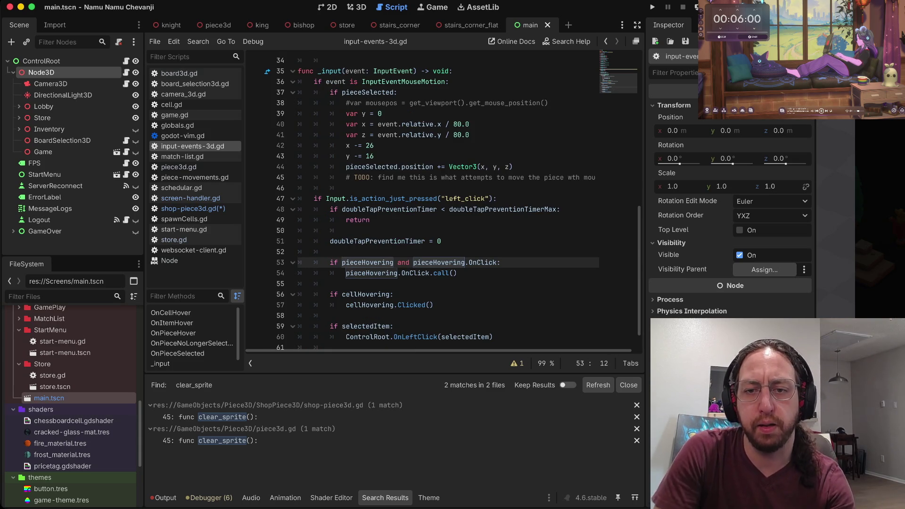
{"action": "scroll", "coordinate": [453, 200], "scroll_direction": "down", "scroll_amount": 1}
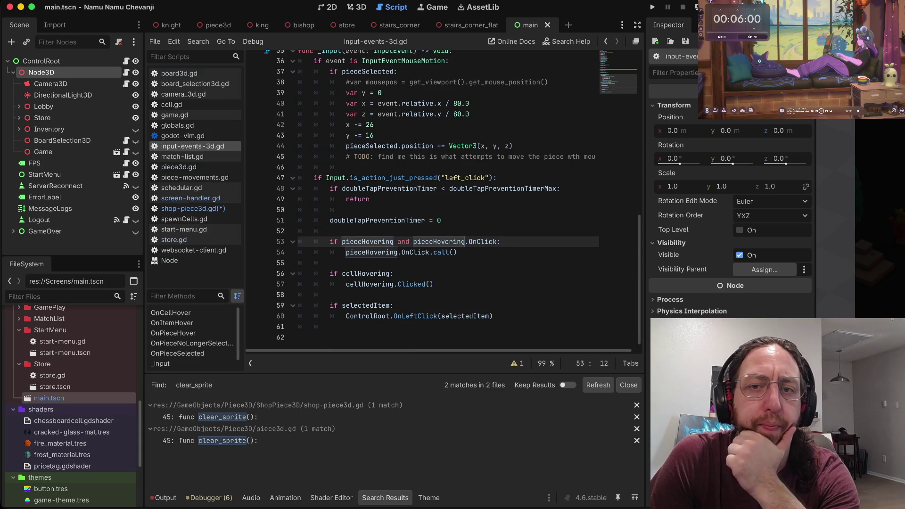
{"action": "left_click", "coordinate": [467, 25]}
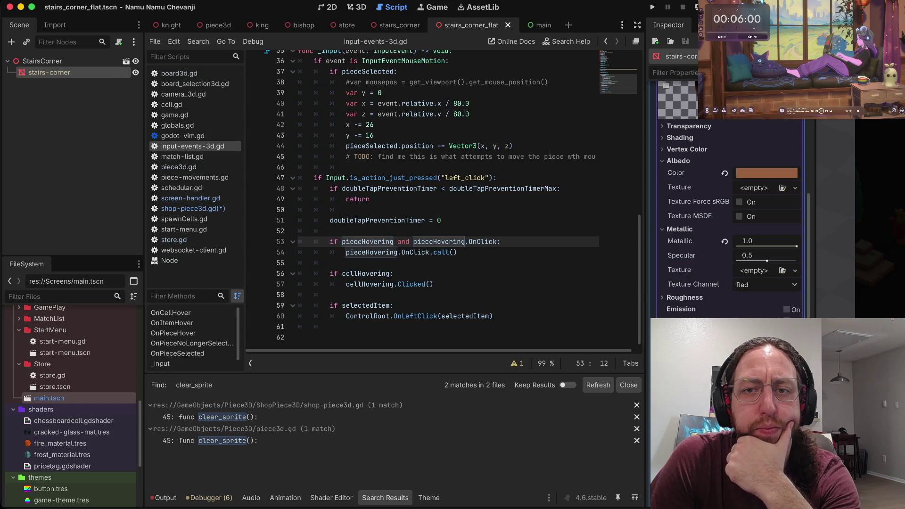
- Switch to the piece3d scene
{"action": "left_click", "coordinate": [214, 25]}
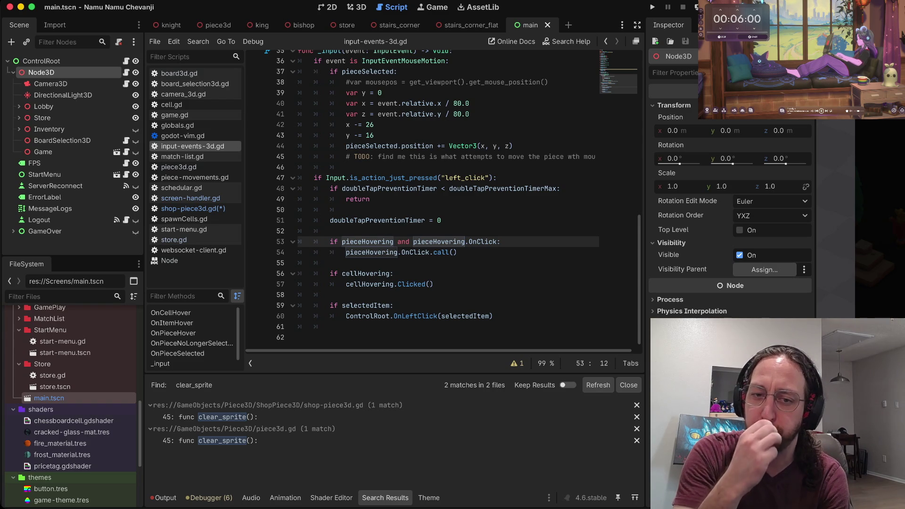
- Glance at the TODO note on line 45, then switch to shop-piece3d.gd
{"action": "left_click", "coordinate": [370, 156]}
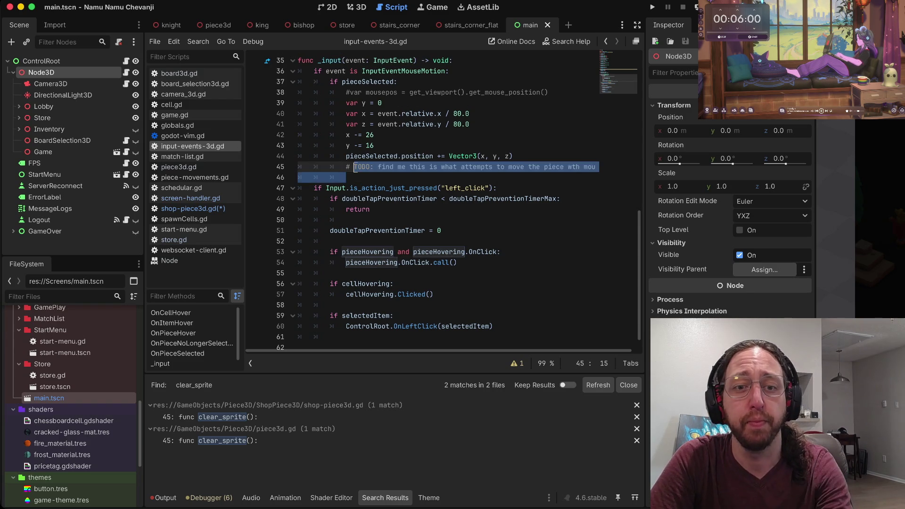
{"action": "scroll", "coordinate": [439, 201], "scroll_direction": "up", "scroll_amount": 10}
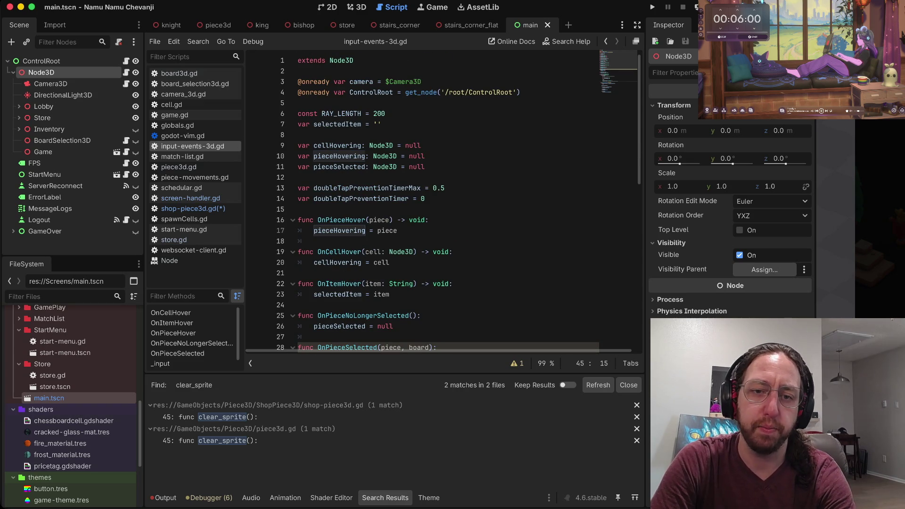
{"action": "left_click", "coordinate": [193, 208]}
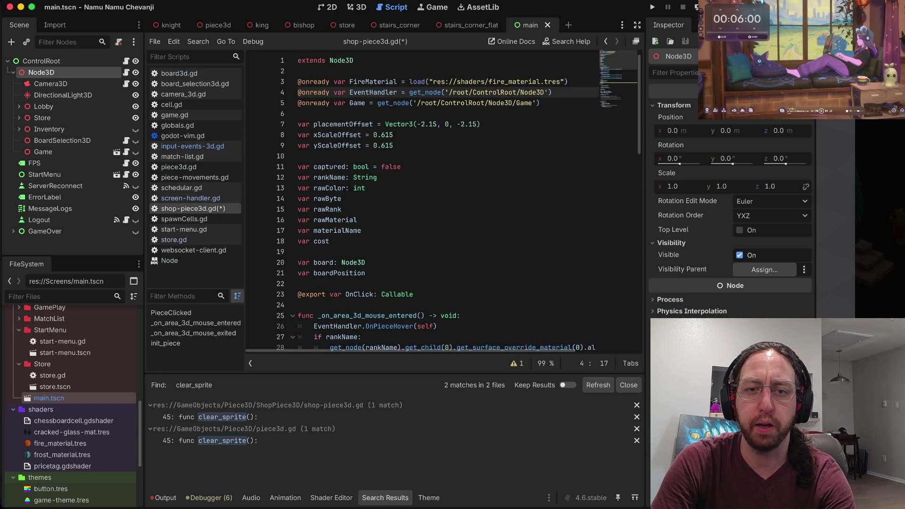
{"action": "left_click", "coordinate": [299, 113]}
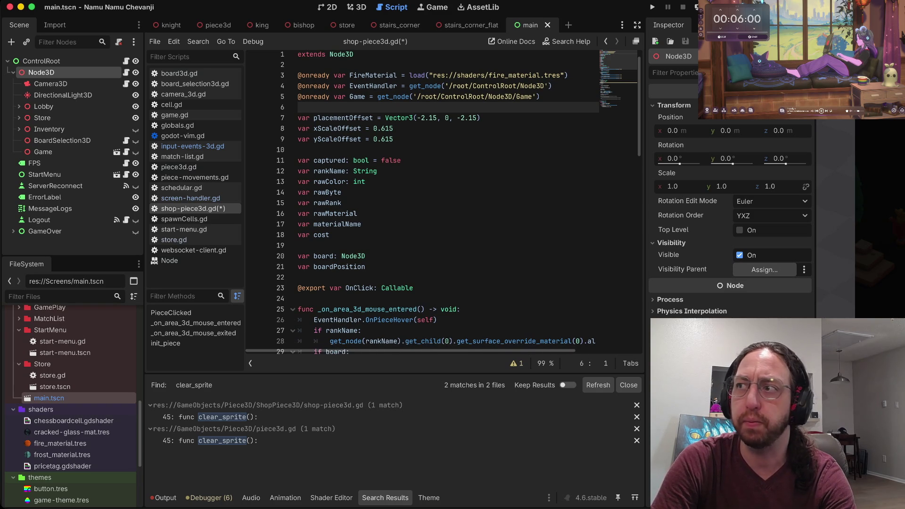
{"action": "key", "text": "j"}
{"action": "key", "text": "j"}
{"action": "key", "text": "j"}
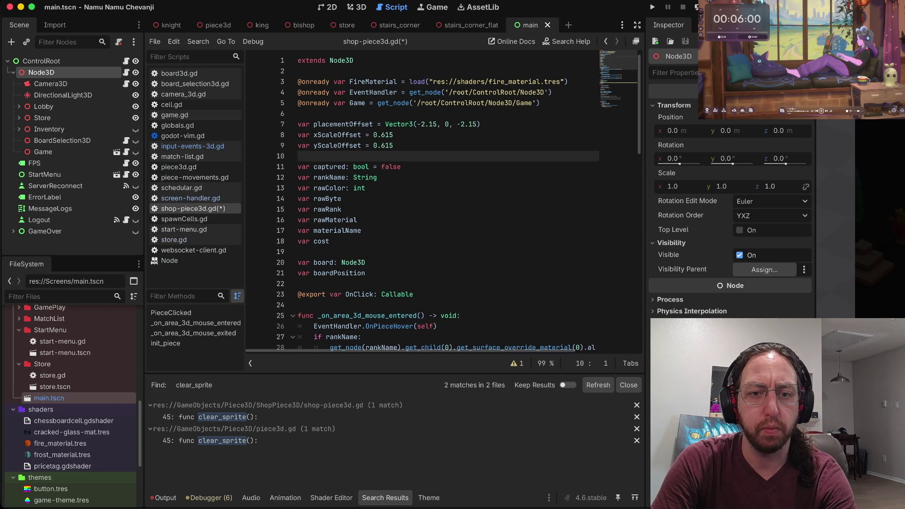
{"action": "scroll", "coordinate": [443, 202], "scroll_direction": "down", "scroll_amount": 9}
{"action": "scroll", "coordinate": [443, 202], "scroll_direction": "down", "scroll_amount": 5}
{"action": "scroll", "coordinate": [443, 203], "scroll_direction": "up", "scroll_amount": 2}
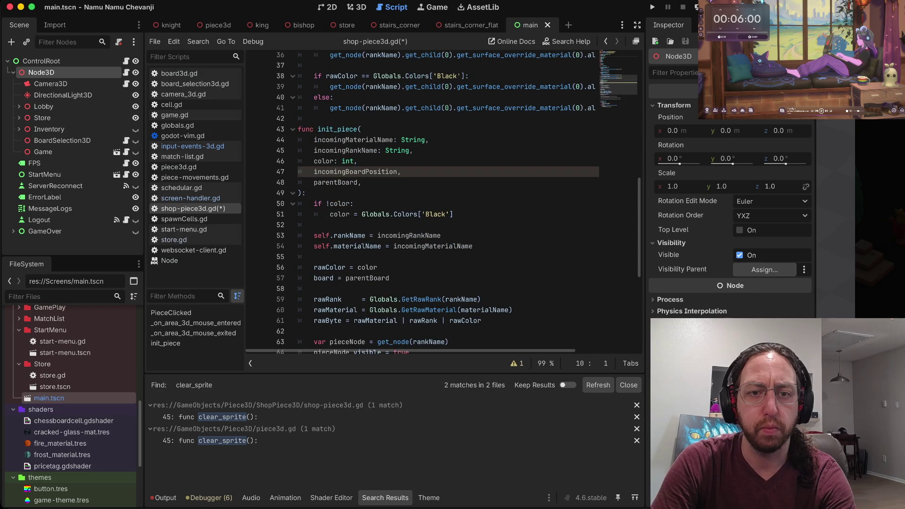
{"action": "scroll", "coordinate": [443, 203], "scroll_direction": "up", "scroll_amount": 7}
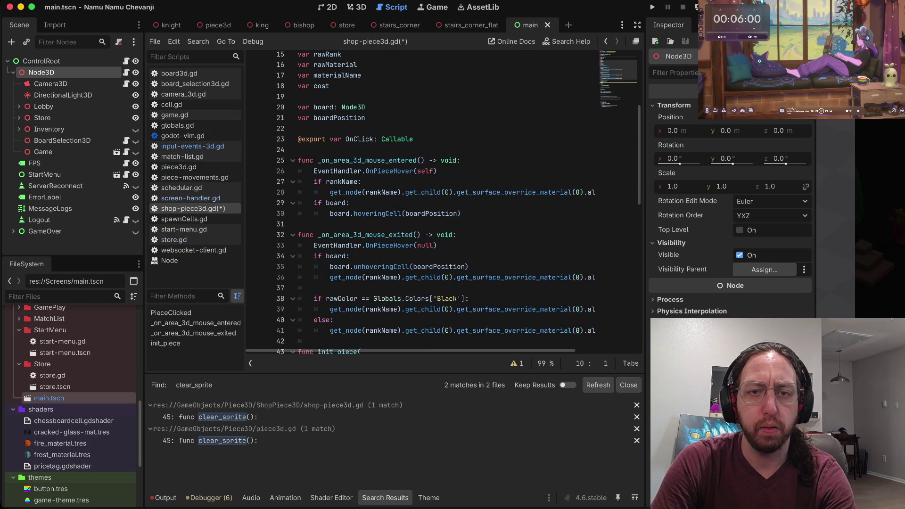
{"action": "scroll", "coordinate": [339, 207], "scroll_direction": "down", "scroll_amount": 1}
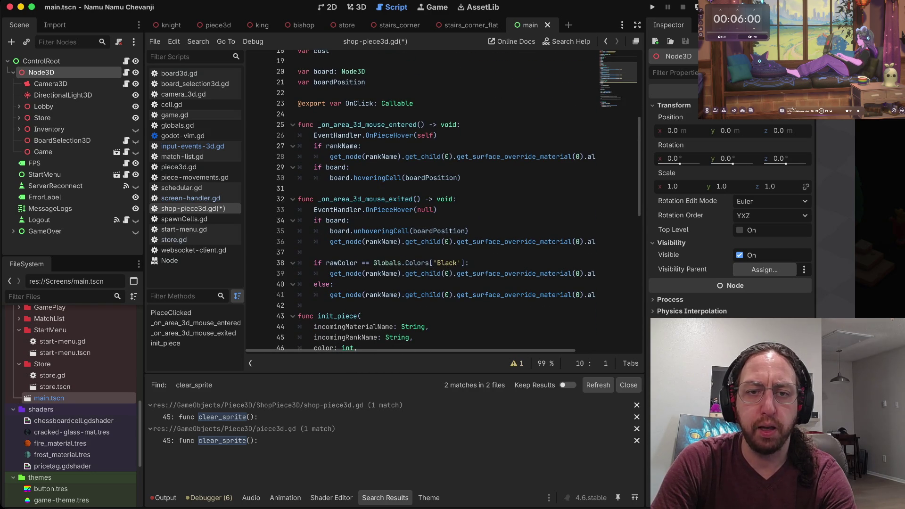
{"action": "scroll", "coordinate": [443, 203], "scroll_direction": "down", "scroll_amount": 2}
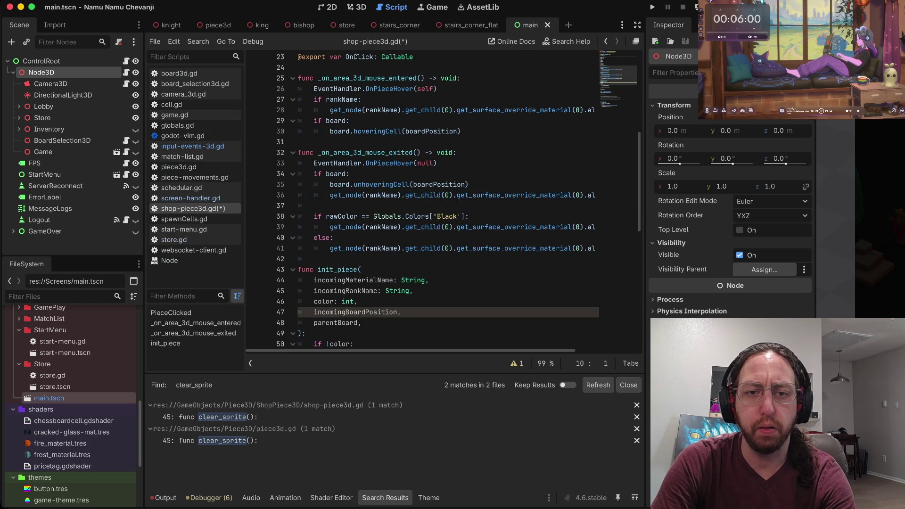
{"action": "scroll", "coordinate": [448, 135], "scroll_direction": "down", "scroll_amount": 1}
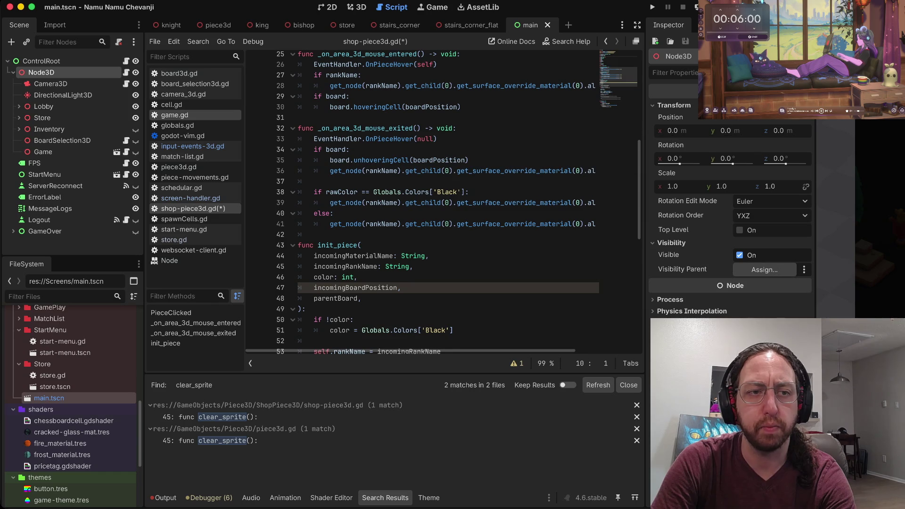
{"action": "scroll", "coordinate": [444, 203], "scroll_direction": "up", "scroll_amount": 3}
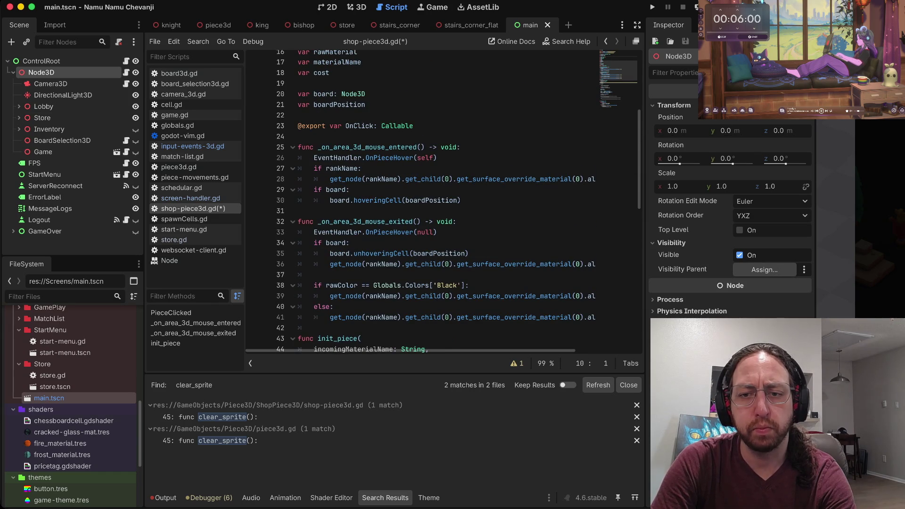
{"action": "scroll", "coordinate": [457, 203], "scroll_direction": "down", "scroll_amount": 1}
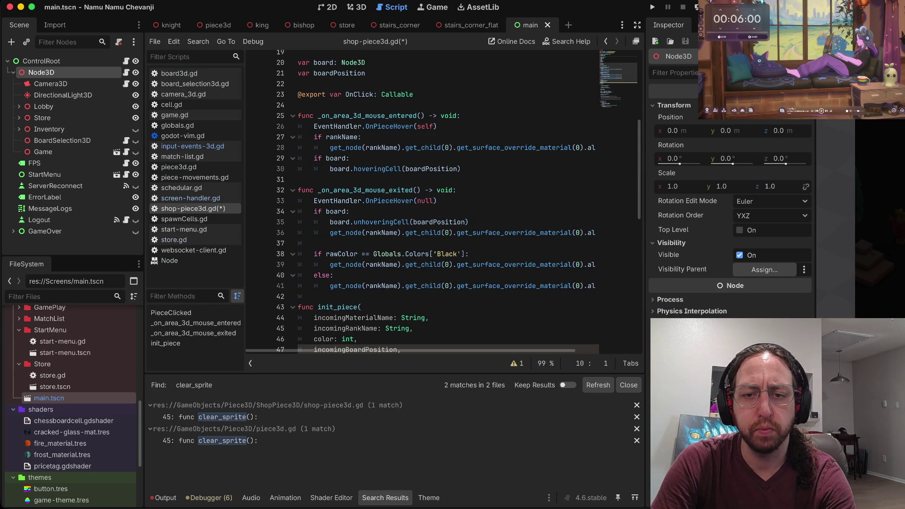
{"action": "left_click", "coordinate": [339, 284]}
{"action": "scroll", "coordinate": [448, 212], "scroll_direction": "down", "scroll_amount": 1}
{"action": "left_click", "coordinate": [352, 187]}
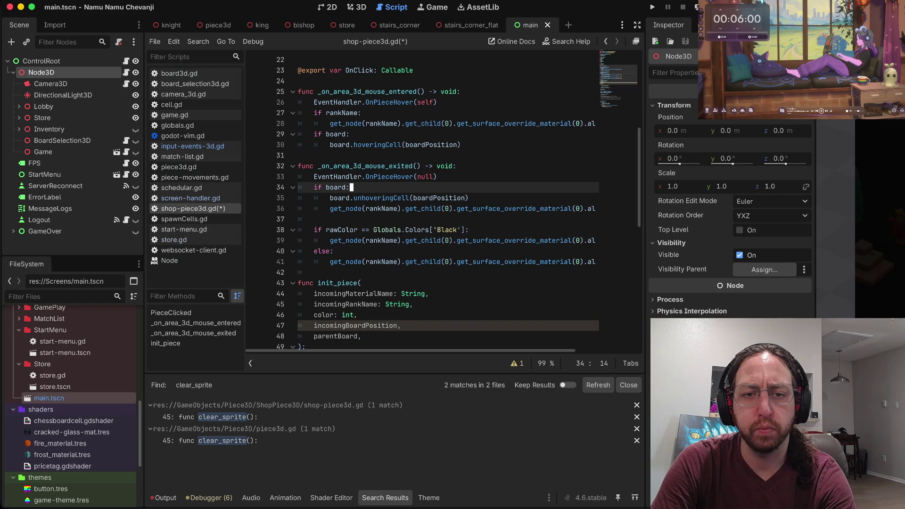
{"action": "left_click", "coordinate": [315, 230]}
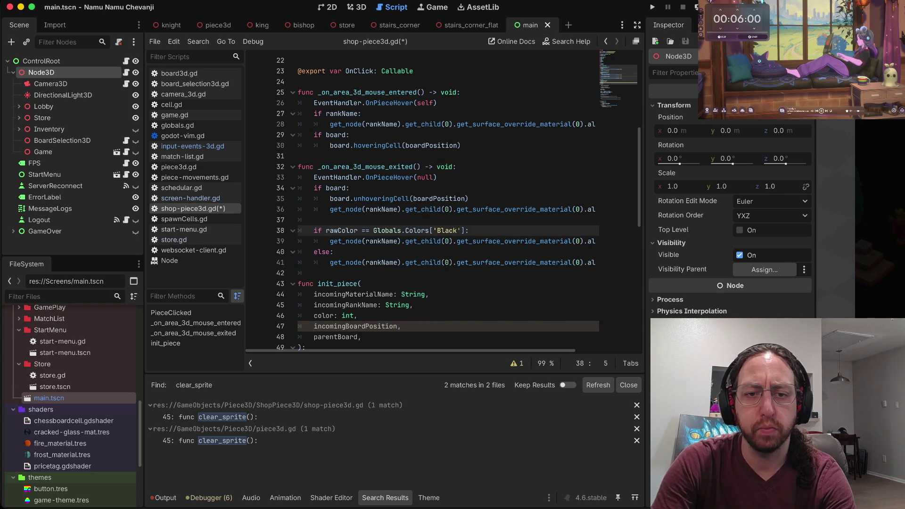
{"action": "key", "text": "j"}
{"action": "key", "text": "k"}
{"action": "key", "text": "j"}
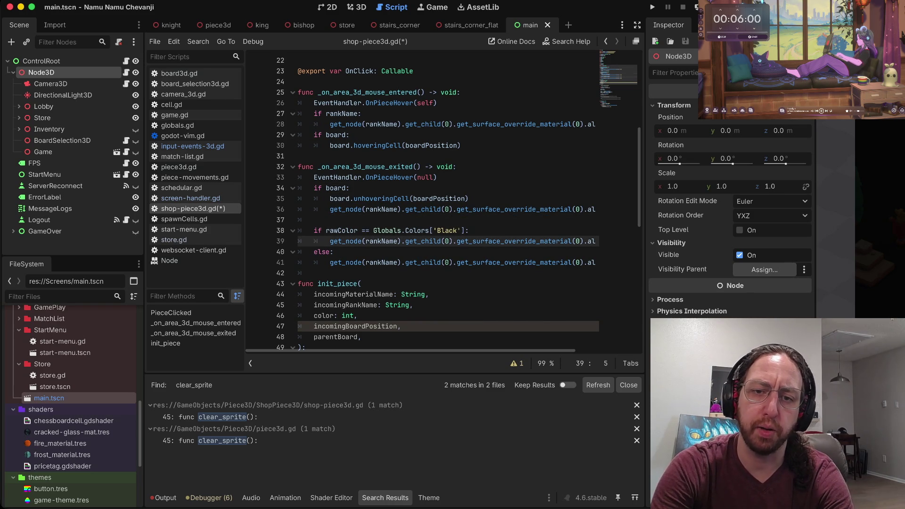
{"action": "key", "text": "e"}
{"action": "key", "text": "k"}
{"action": "key", "text": "k"}
{"action": "key", "text": "k"}
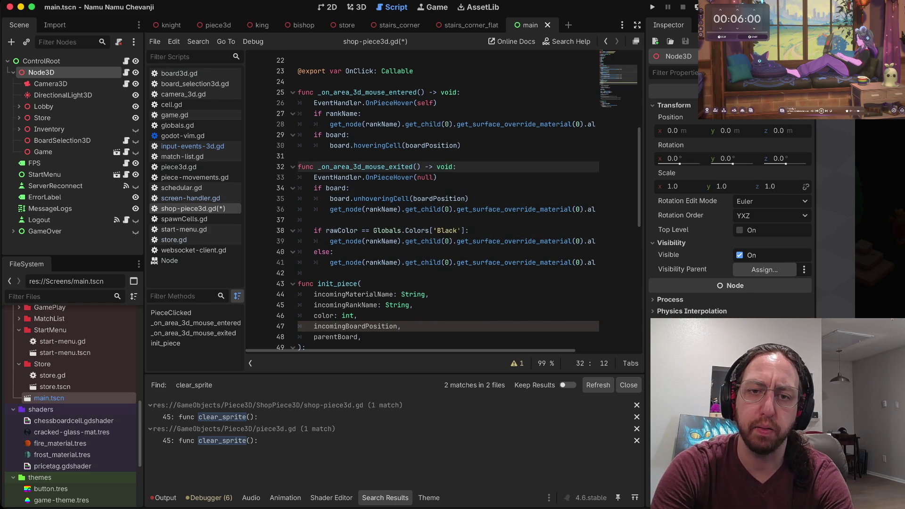
{"action": "key", "text": "j"}
{"action": "key", "text": "j"}
{"action": "key", "text": "j"}
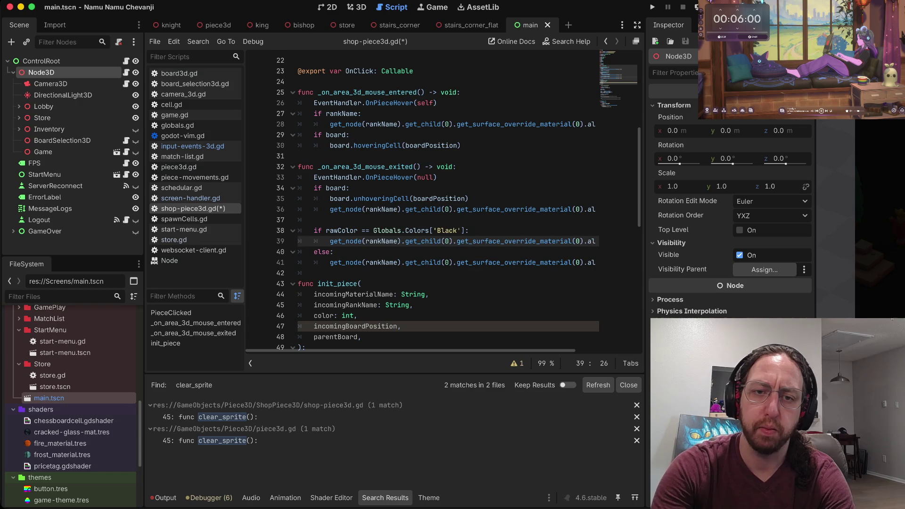
{"action": "key", "text": "k"}
{"action": "key", "text": "k"}
{"action": "key", "text": "k"}
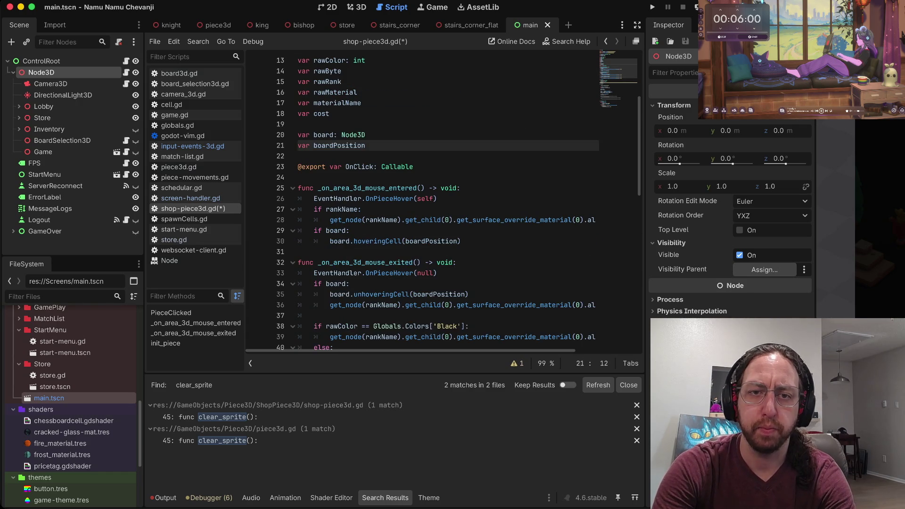
{"action": "key", "text": "k"}
{"action": "key", "text": "k"}
{"action": "key", "text": "k"}
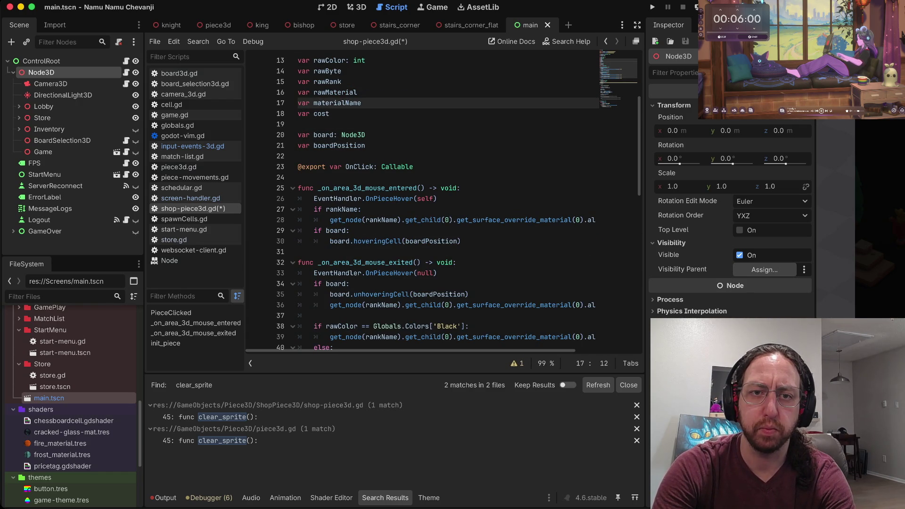
{"action": "key", "text": "j"}
{"action": "key", "text": "j"}
{"action": "key", "text": "j"}
{"action": "type", "text": "ovar"}
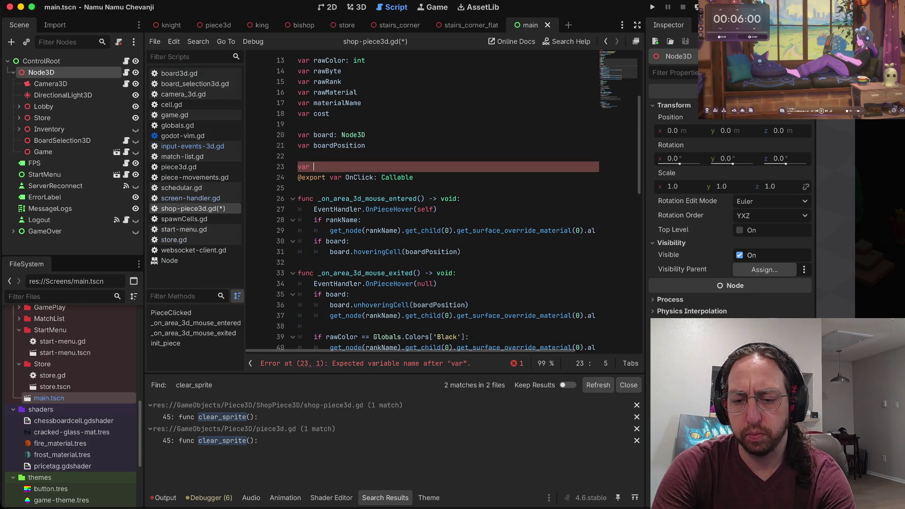
{"action": "key", "text": "Escape"}
{"action": "key", "text": "u"}
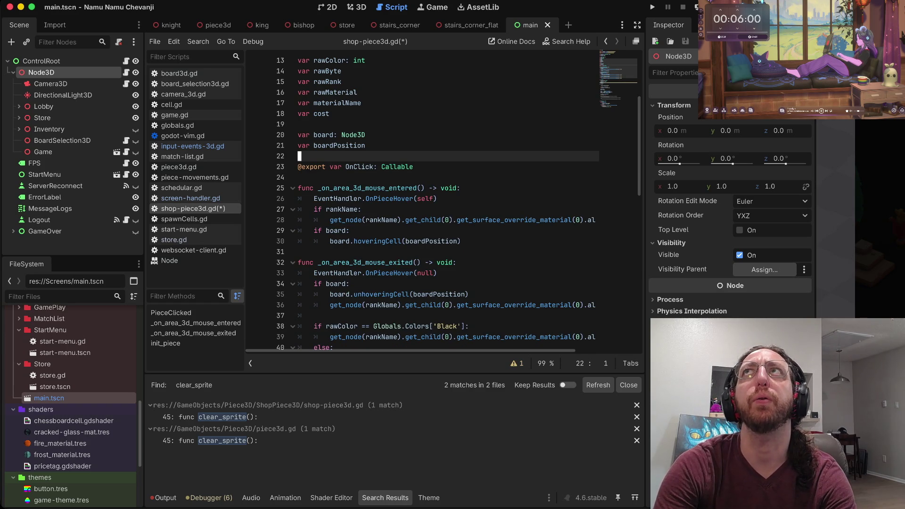
{"action": "key", "text": "j"}
{"action": "key", "text": "j"}
{"action": "key", "text": "j"}
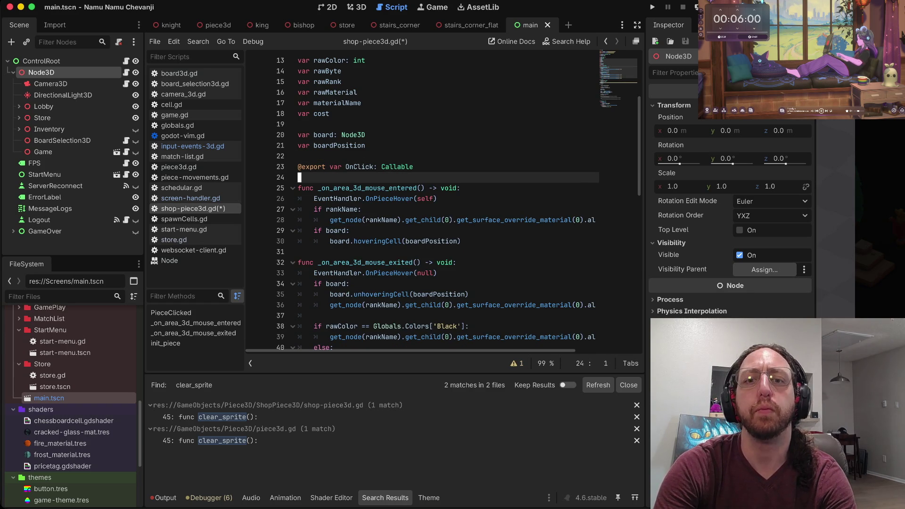
{"action": "key", "text": "j"}
{"action": "key", "text": "j"}
{"action": "key", "text": "j"}
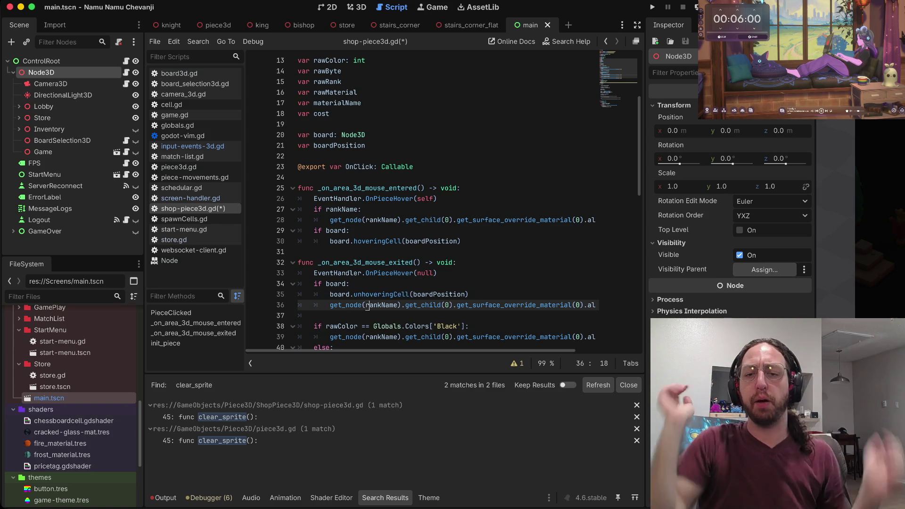
- Add an indented blank line below line 36
{"action": "scroll", "coordinate": [443, 202], "scroll_direction": "down", "scroll_amount": 2}
{"action": "scroll", "coordinate": [443, 202], "scroll_direction": "right", "scroll_amount": 1}
{"action": "scroll", "coordinate": [443, 203], "scroll_direction": "down", "scroll_amount": 2}
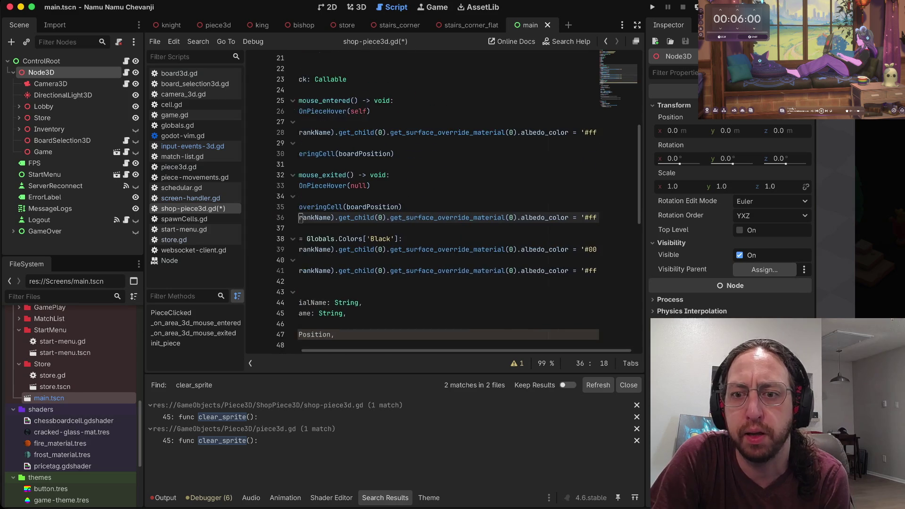
{"action": "scroll", "coordinate": [443, 202], "scroll_direction": "left", "scroll_amount": 1}
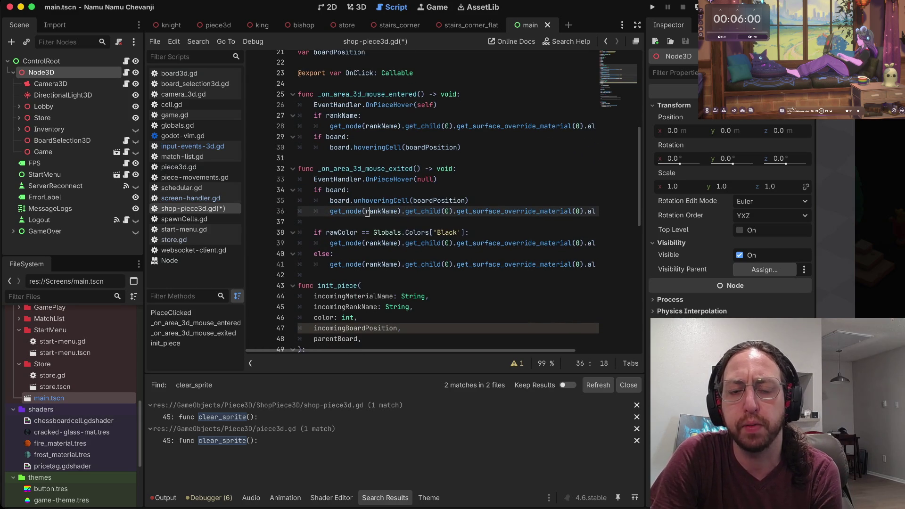
{"action": "key", "text": "Down"}
{"action": "key", "text": "Tab"}
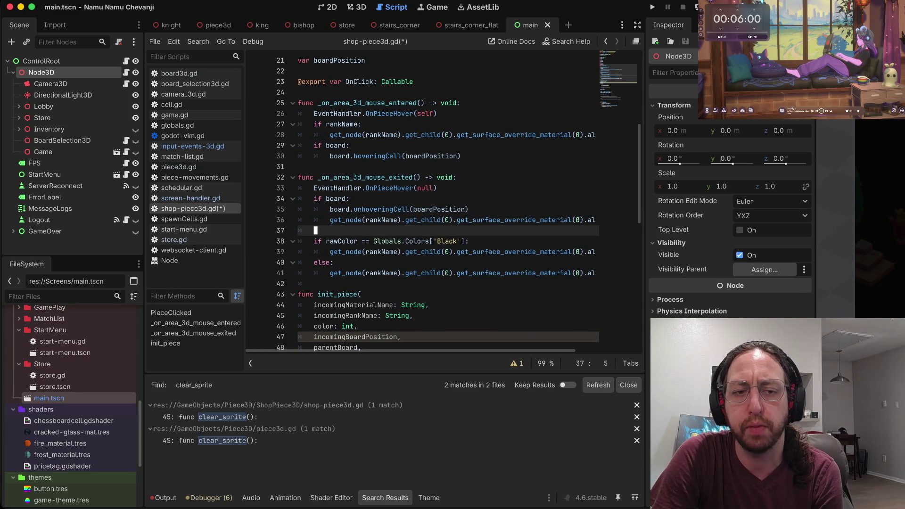
- Go to the else branch of the color check and center it in view
{"action": "scroll", "coordinate": [443, 203], "scroll_direction": "down", "scroll_amount": 1}
{"action": "left_click", "coordinate": [339, 241]}
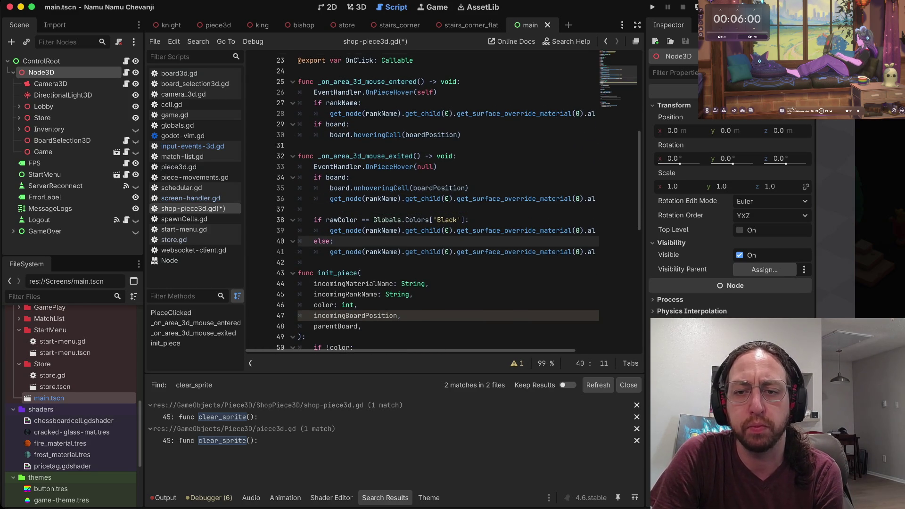
{"action": "scroll", "coordinate": [443, 202], "scroll_direction": "right", "scroll_amount": 3}
{"action": "scroll", "coordinate": [444, 203], "scroll_direction": "left", "scroll_amount": 3}
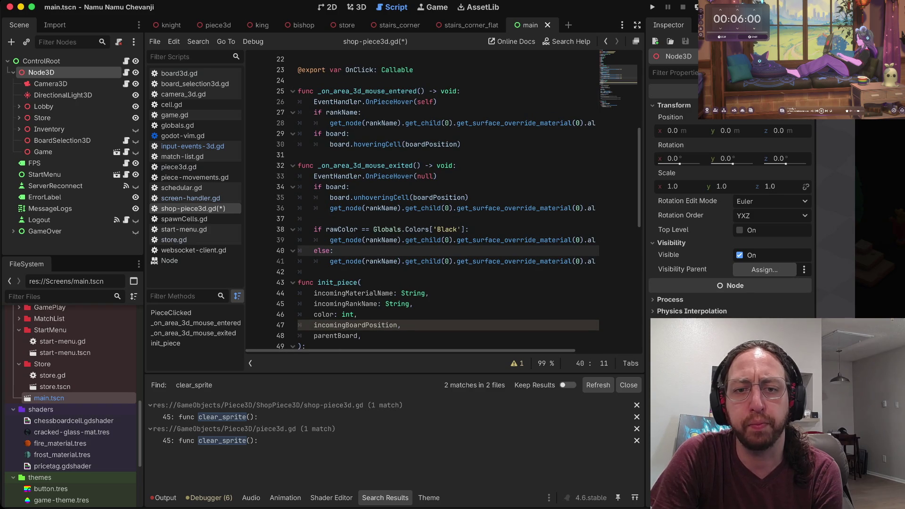
{"action": "scroll", "coordinate": [443, 203], "scroll_direction": "up", "scroll_amount": 2}
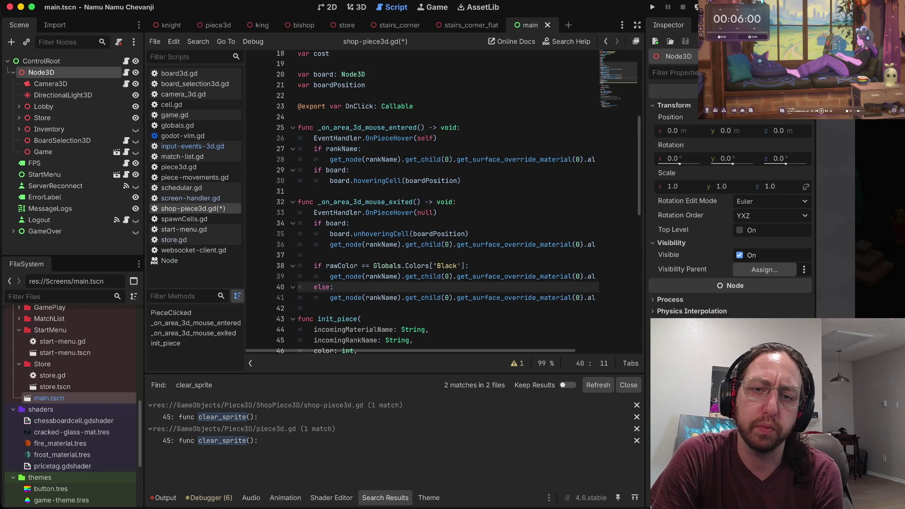
{"action": "scroll", "coordinate": [444, 203], "scroll_direction": "down", "scroll_amount": 1}
{"action": "scroll", "coordinate": [443, 203], "scroll_direction": "right", "scroll_amount": 3}
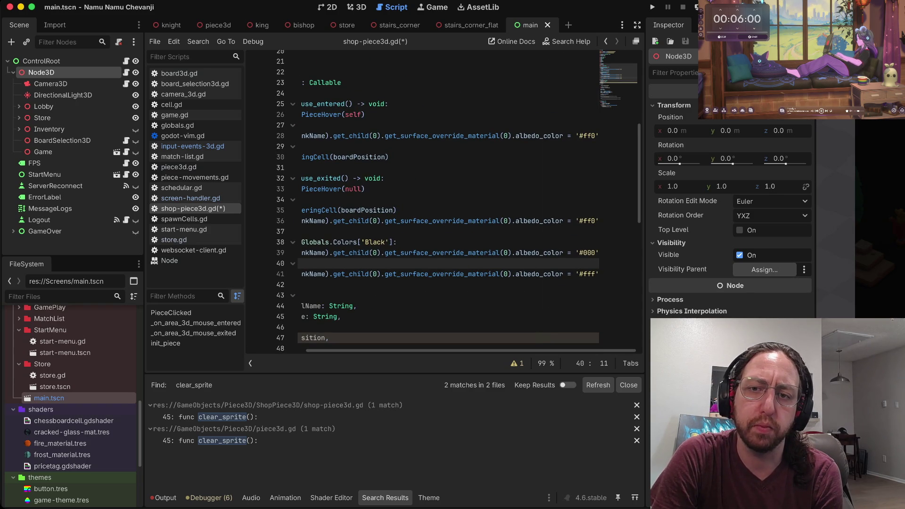
{"action": "key", "text": "z"}
{"action": "key", "text": "z"}
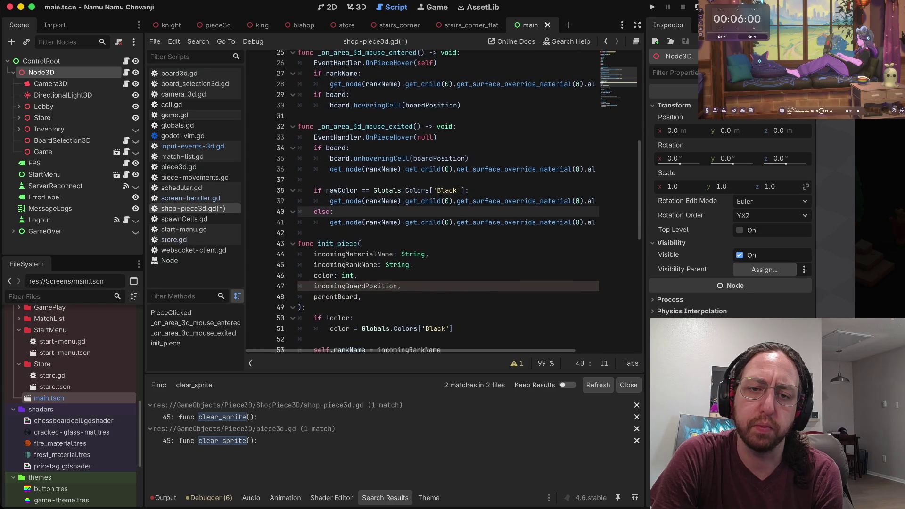
{"action": "scroll", "coordinate": [443, 203], "scroll_direction": "up", "scroll_amount": 1}
{"action": "scroll", "coordinate": [443, 203], "scroll_direction": "right", "scroll_amount": 3}
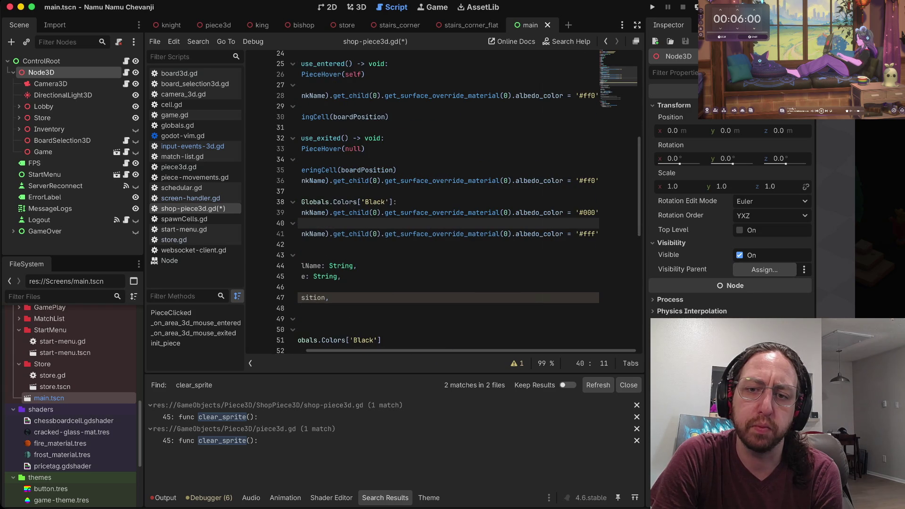
- Mark the mouse-exited material line and move to line 23 above the OnClick export
{"action": "key", "text": "k"}
{"action": "key", "text": "k"}
{"action": "key", "text": "k"}
{"action": "key", "text": "v"}
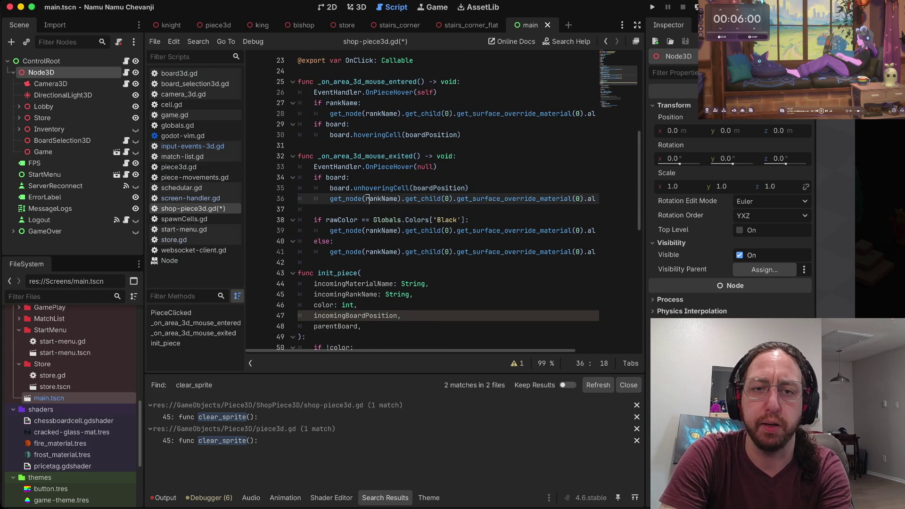
{"action": "left_click", "coordinate": [342, 156]}
{"action": "key", "text": "k"}
{"action": "key", "text": "k"}
{"action": "key", "text": "k"}
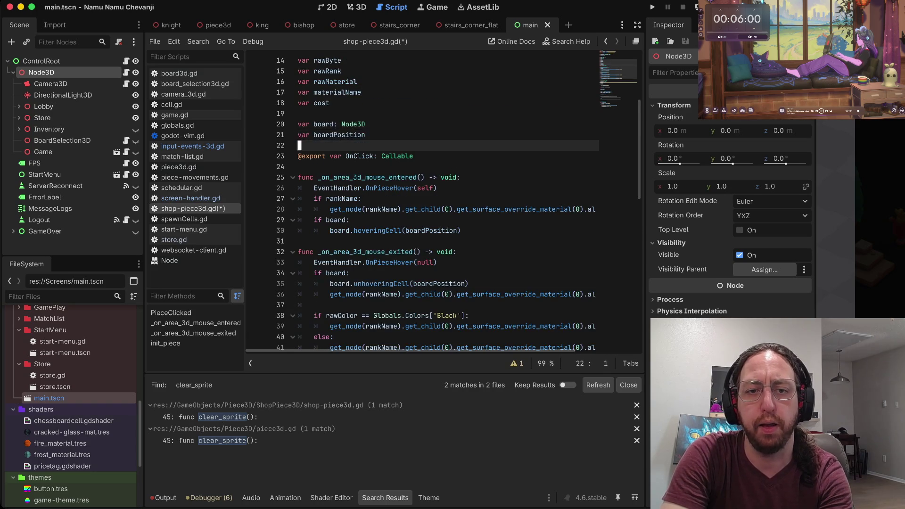
{"action": "key", "text": "dollar"}
- Retype line 23 as the originalAlbedoColor declaration defaulting to an empty string ''
{"action": "key", "text": "c"}
{"action": "key", "text": "c"}
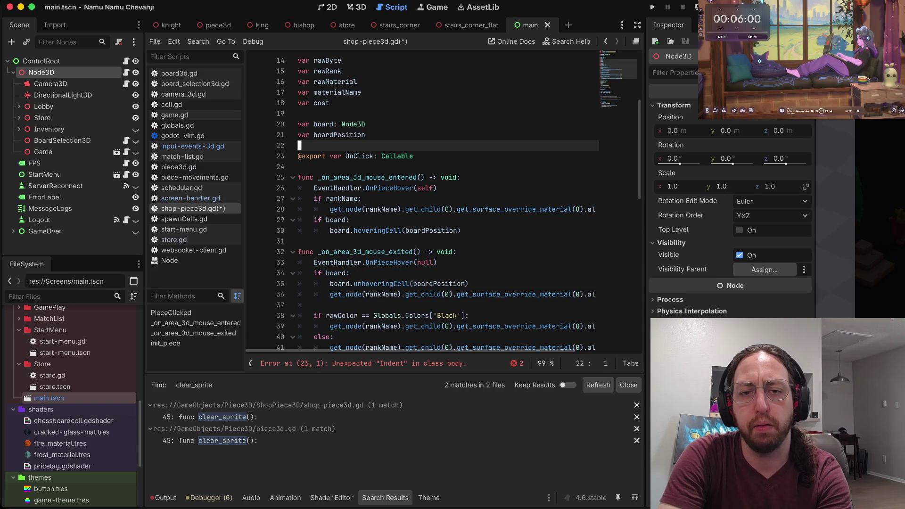
{"action": "type", "text": "var "}
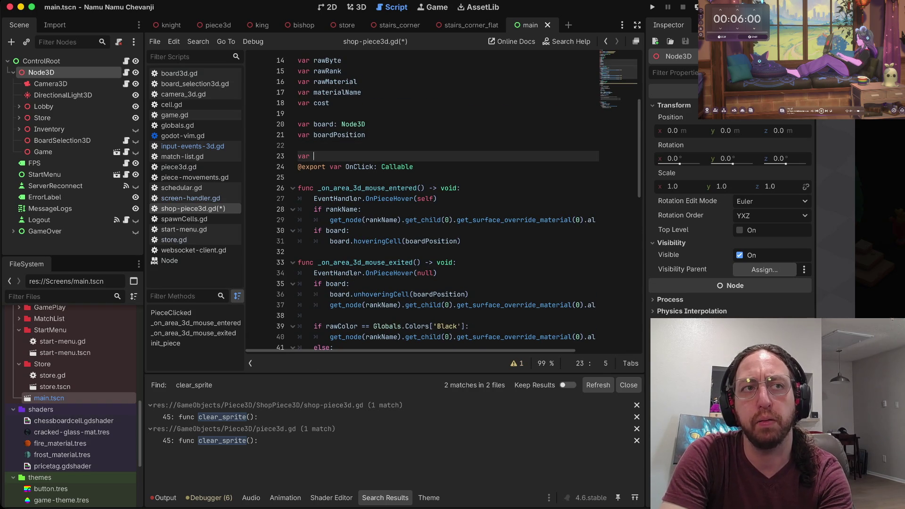
{"action": "type", "text": "originalAl"}
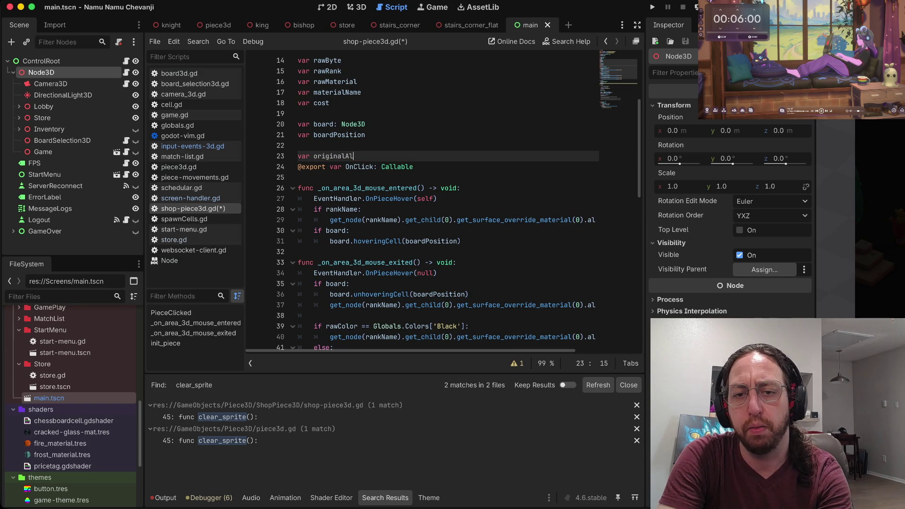
{"action": "type", "text": "bedo Color = ''"}
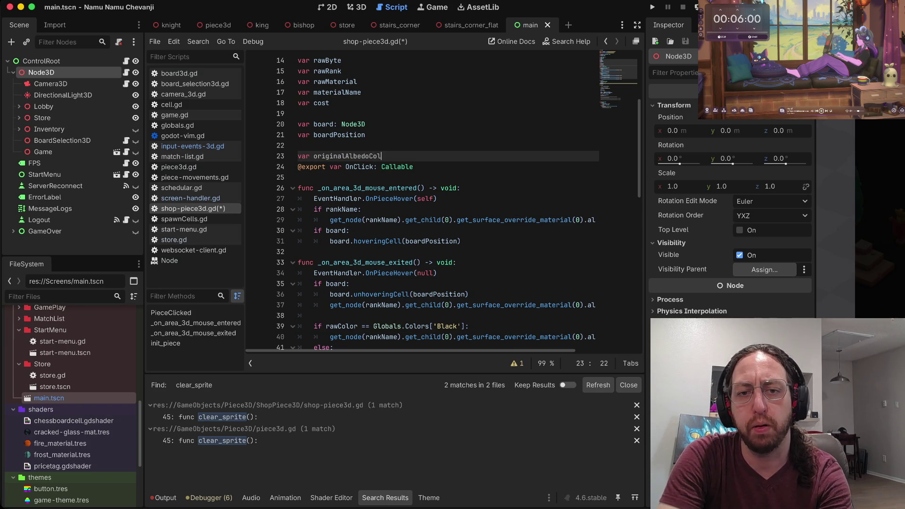
{"action": "key", "text": "Return"}
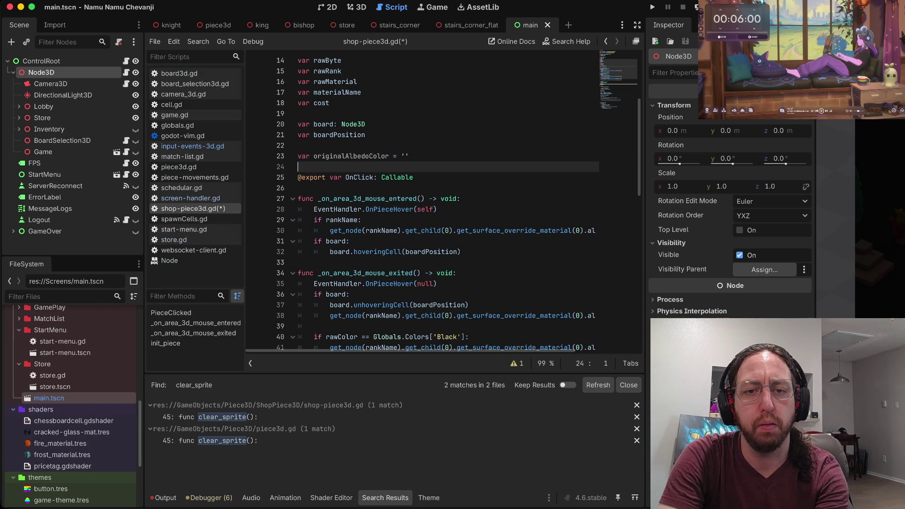
{"action": "key", "text": "Down"}
{"action": "key", "text": "Down"}
{"action": "key", "text": "Down"}
{"action": "key", "text": "End"}
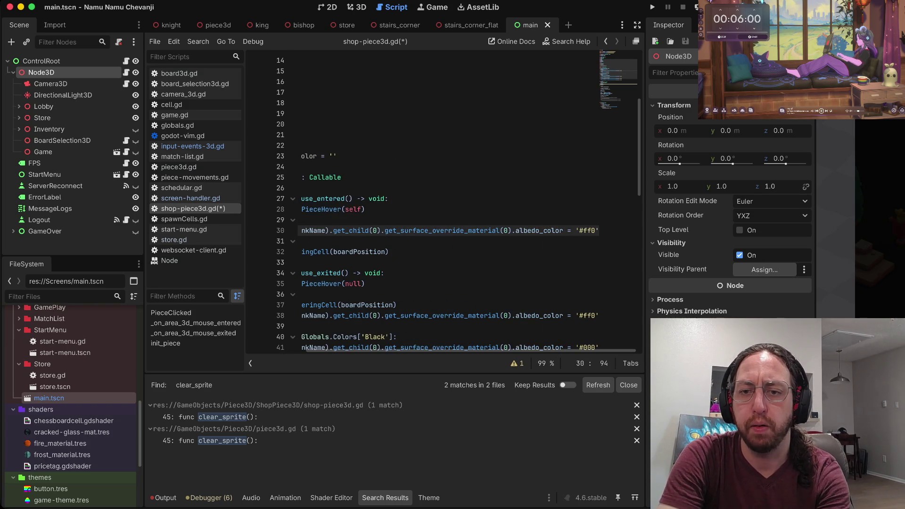
{"action": "key", "text": "Home"}
{"action": "key", "text": "End"}
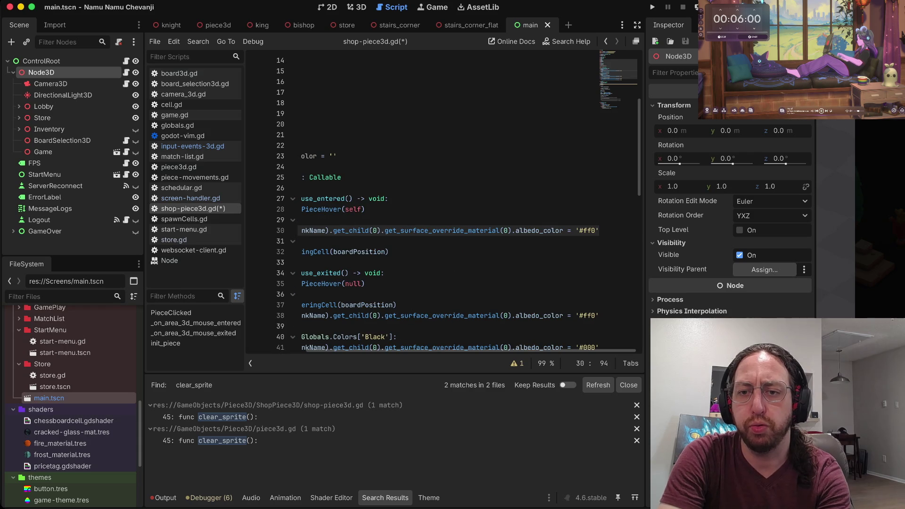
{"action": "key", "text": "Home"}
- Annotate originalAlbedoColor with the String type, accepted from autocomplete
{"action": "key", "text": "Up"}
{"action": "key", "text": "Up"}
{"action": "key", "text": "Up"}
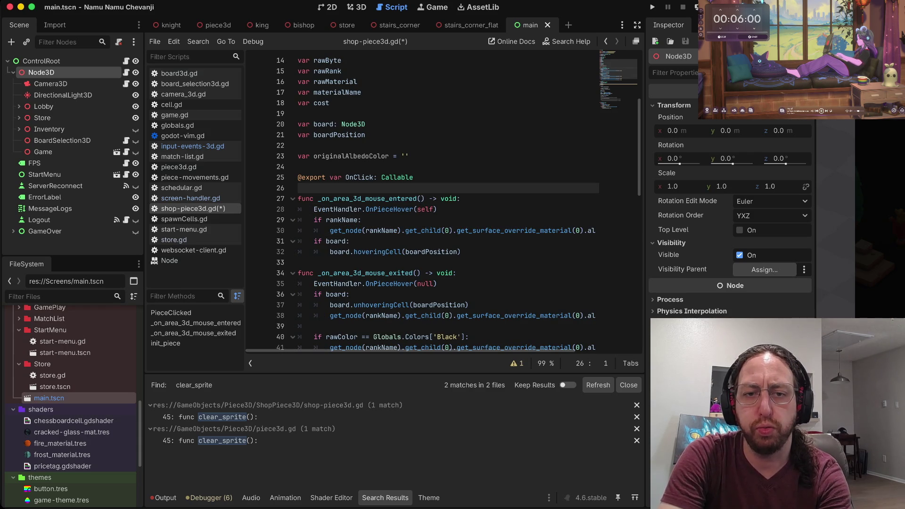
{"action": "type", "text": "w"}
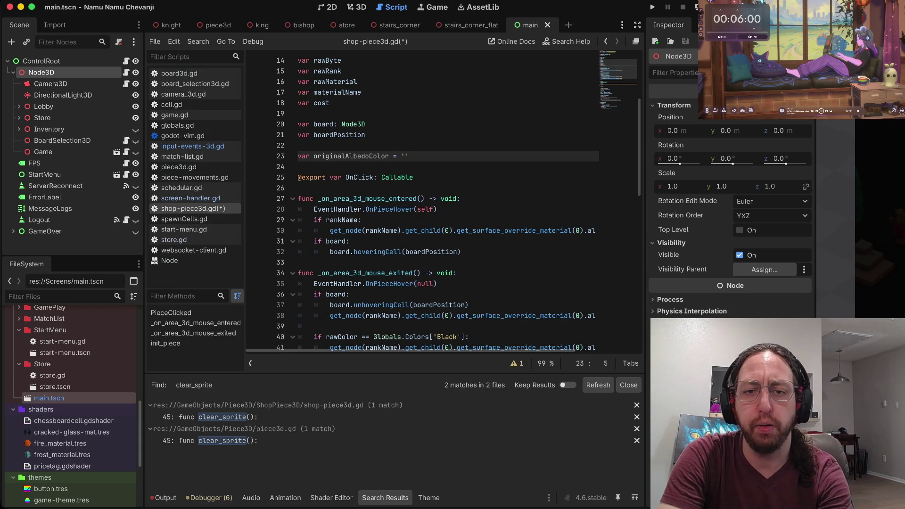
{"action": "type", "text": "ea: STr"}
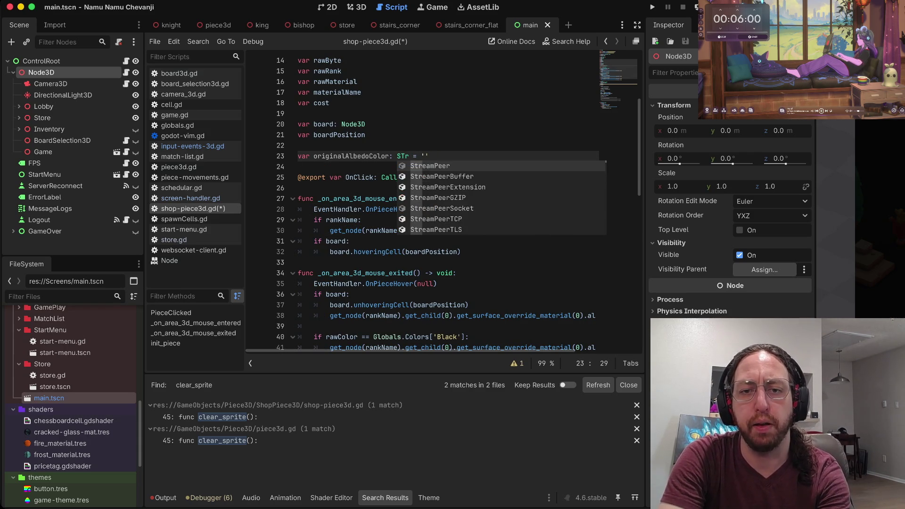
{"action": "key", "text": "Return"}
{"action": "key", "text": "Escape"}
{"action": "key", "text": "0"}
- Move down through the script past OnClick to the hoveringCell call line
{"action": "key", "text": "k"}
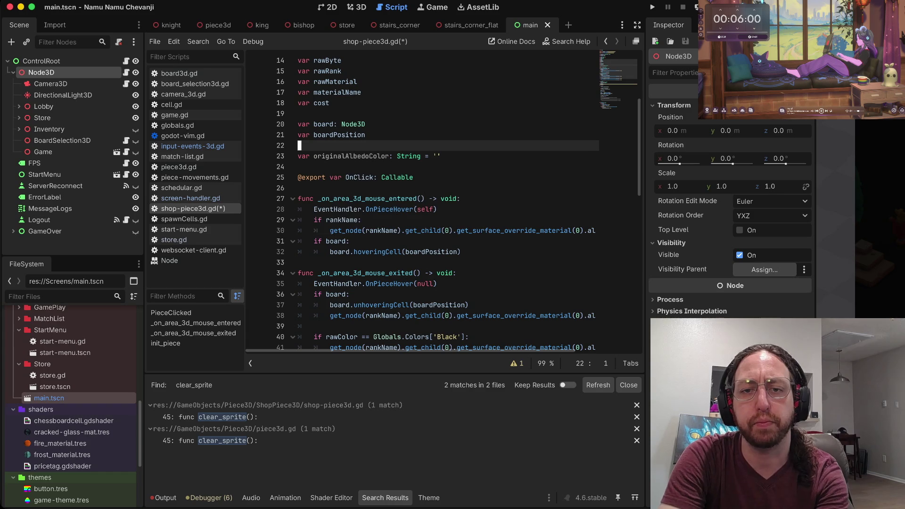
{"action": "key", "text": "k"}
{"action": "key", "text": "j"}
{"action": "key", "text": "j"}
{"action": "key", "text": "f"}
{"action": "key", "text": "colon"}
{"action": "key", "text": "w"}
{"action": "key", "text": "j"}
{"action": "key", "text": "j"}
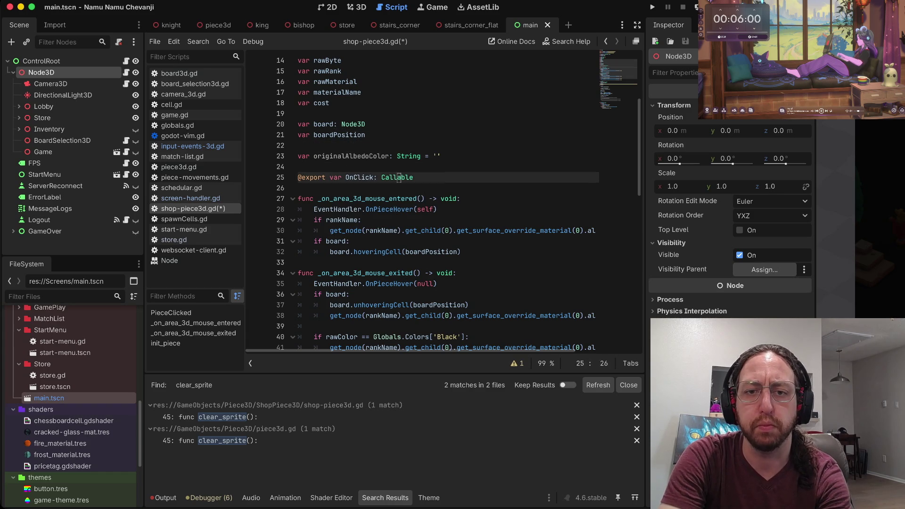
{"action": "key", "text": "k"}
{"action": "key", "text": "j"}
{"action": "key", "text": "j"}
{"action": "key", "text": "j"}
{"action": "key", "text": "k"}
{"action": "key", "text": "k"}
{"action": "key", "text": "k"}
{"action": "key", "text": "k"}
{"action": "key", "text": "j"}
{"action": "key", "text": "j"}
{"action": "key", "text": "j"}
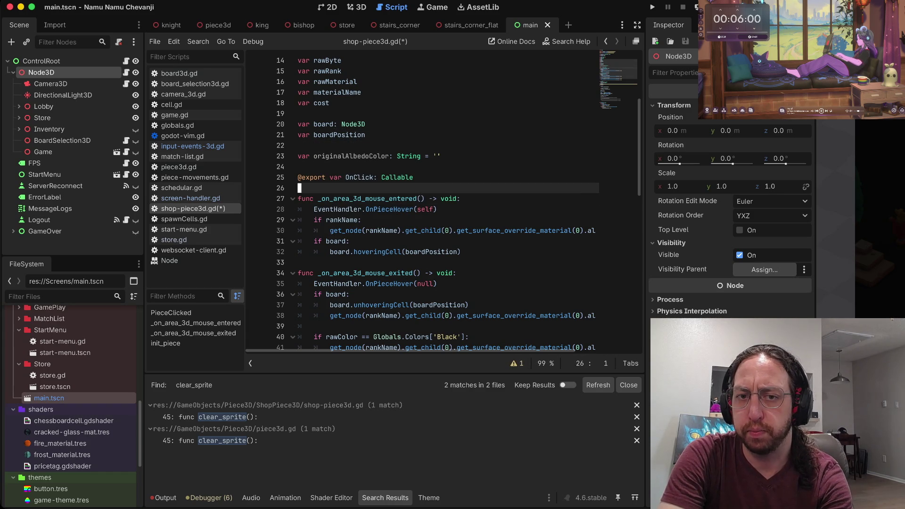
{"action": "key", "text": "j"}
{"action": "key", "text": "j"}
{"action": "key", "text": "j"}
{"action": "key", "text": "w"}
{"action": "key", "text": "j"}
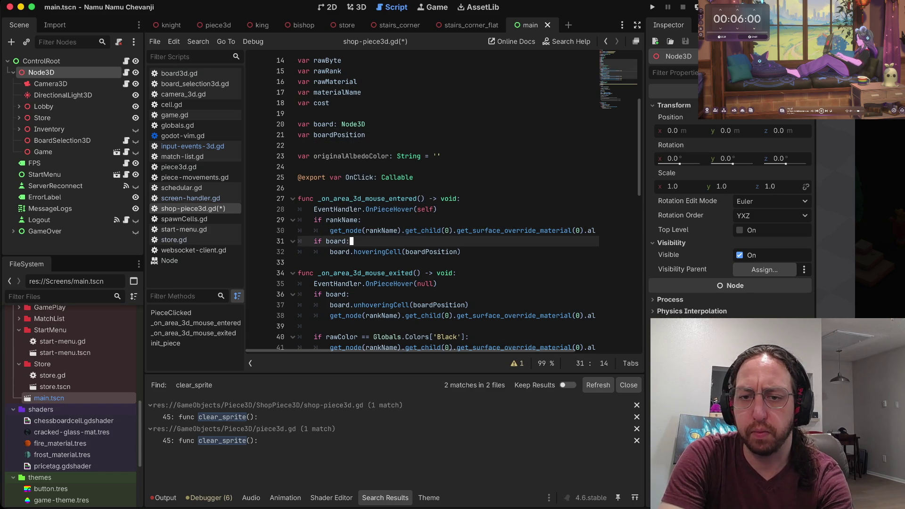
{"action": "key", "text": "j"}
{"action": "key", "text": "j"}
{"action": "key", "text": "k"}
{"action": "key", "text": "k"}
{"action": "key", "text": "j"}
{"action": "key", "text": "f"}
{"action": "key", "text": "t"}
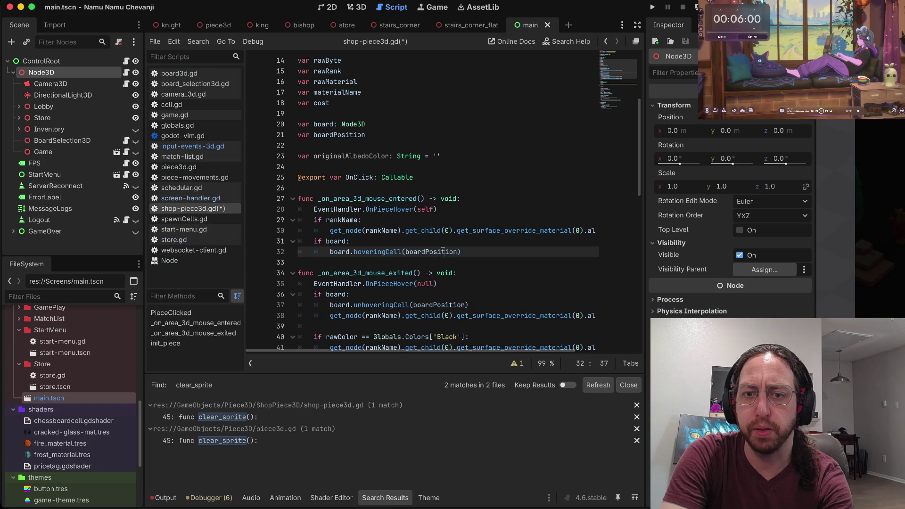
- Review the member variable declarations, including rawColor, rawByte and materialName
{"action": "scroll", "coordinate": [425, 203], "scroll_direction": "up", "scroll_amount": 4}
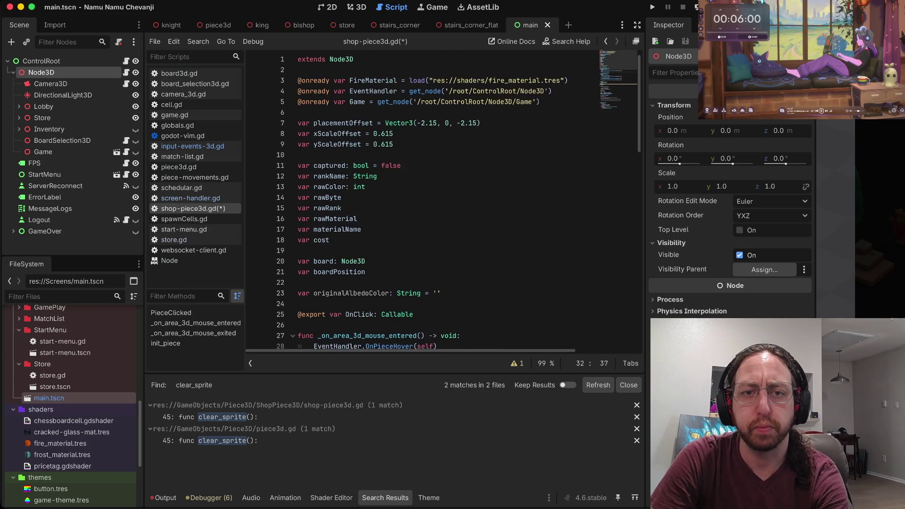
{"action": "key", "text": "shift+v"}
{"action": "key", "text": "j"}
{"action": "key", "text": "j"}
{"action": "key", "text": "j"}
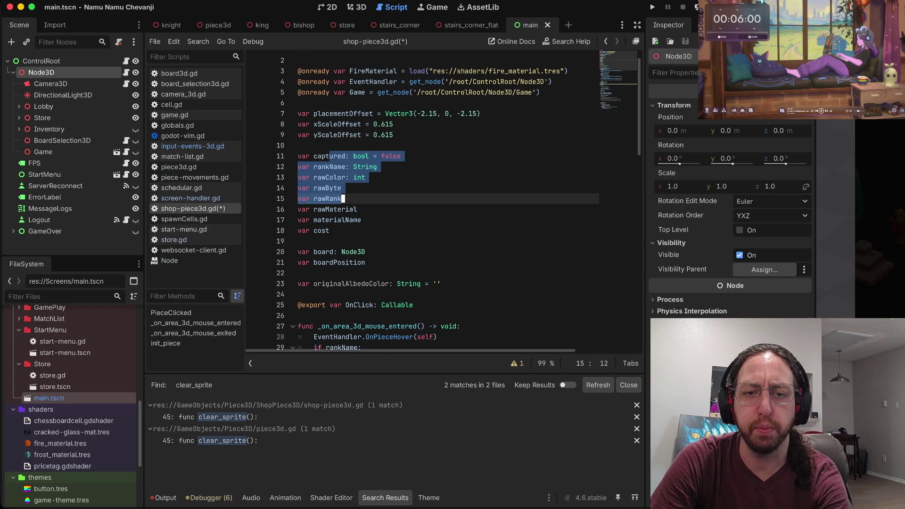
{"action": "key", "text": "Escape"}
{"action": "key", "text": "k"}
{"action": "key", "text": "k"}
{"action": "key", "text": "dollar"}
{"action": "scroll", "coordinate": [443, 203], "scroll_direction": "down", "scroll_amount": 1}
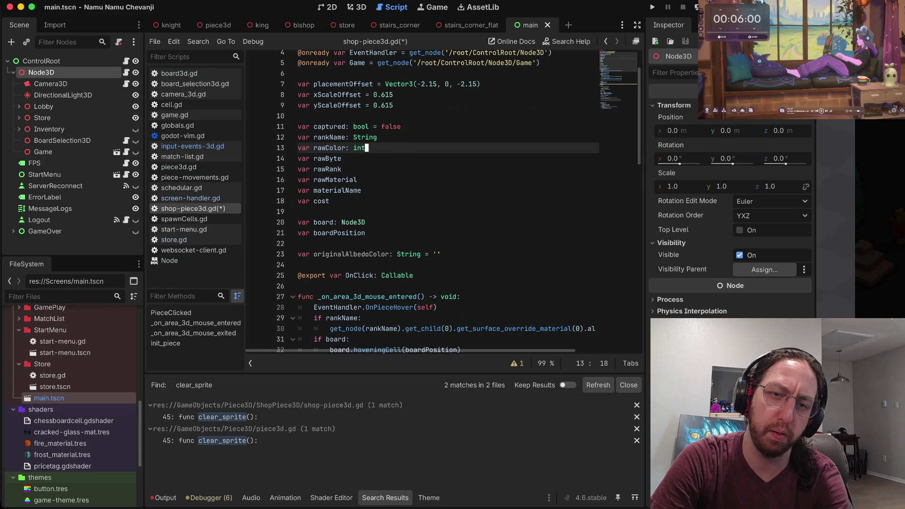
{"action": "key", "text": "shift+v"}
{"action": "key", "text": "k"}
{"action": "key", "text": "Escape"}
{"action": "key", "text": "j"}
{"action": "scroll", "coordinate": [443, 203], "scroll_direction": "down", "scroll_amount": 1}
{"action": "scroll", "coordinate": [443, 203], "scroll_direction": "down", "scroll_amount": 4}
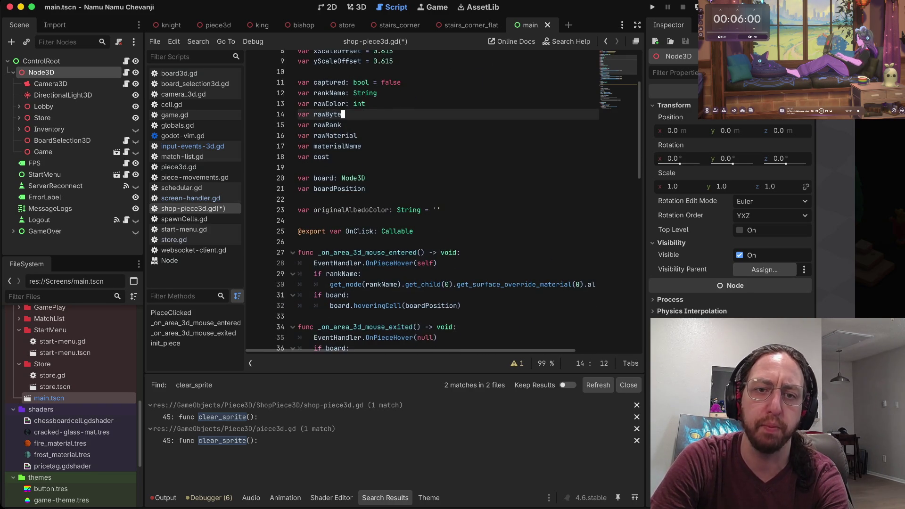
{"action": "scroll", "coordinate": [444, 203], "scroll_direction": "up", "scroll_amount": 2}
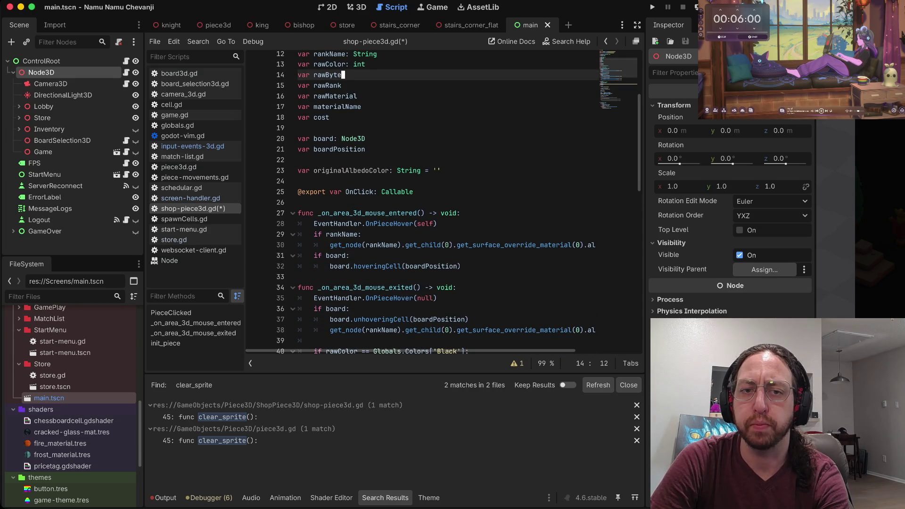
{"action": "key", "text": "j"}
{"action": "key", "text": "j"}
{"action": "key", "text": "j"}
{"action": "scroll", "coordinate": [443, 203], "scroll_direction": "up", "scroll_amount": 2}
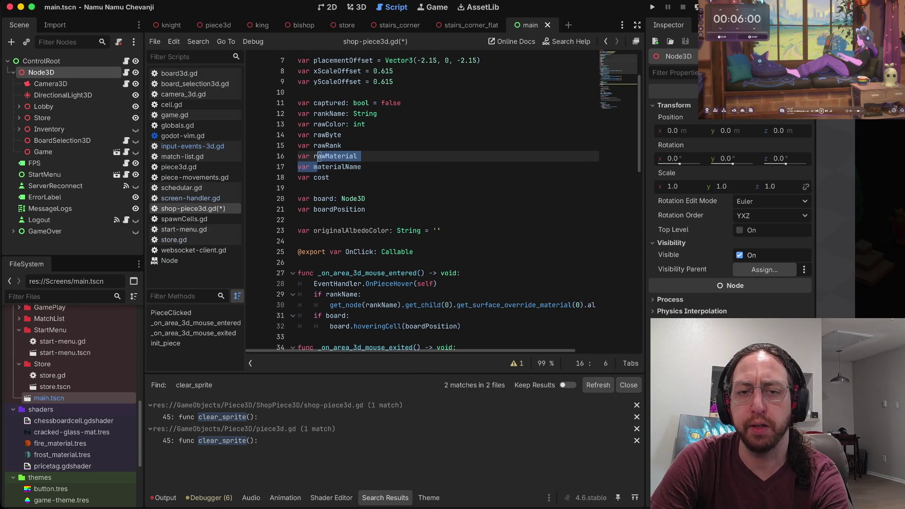
{"action": "scroll", "coordinate": [443, 203], "scroll_direction": "down", "scroll_amount": 1}
{"action": "scroll", "coordinate": [397, 184], "scroll_direction": "down", "scroll_amount": 3}
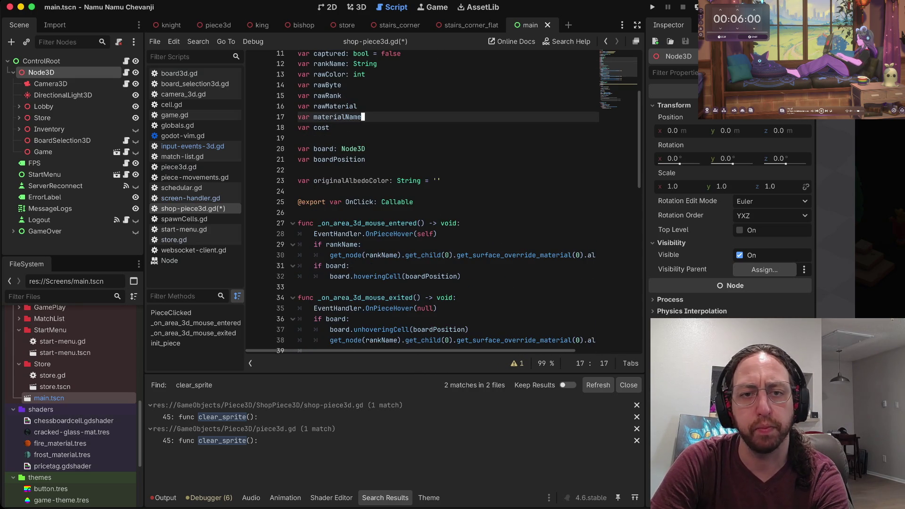
{"action": "scroll", "coordinate": [398, 183], "scroll_direction": "down", "scroll_amount": 2}
- Select originalAlbedoColor and inspect the '#ff0' hover colour assignment line
{"action": "double_click", "coordinate": [389, 167]}
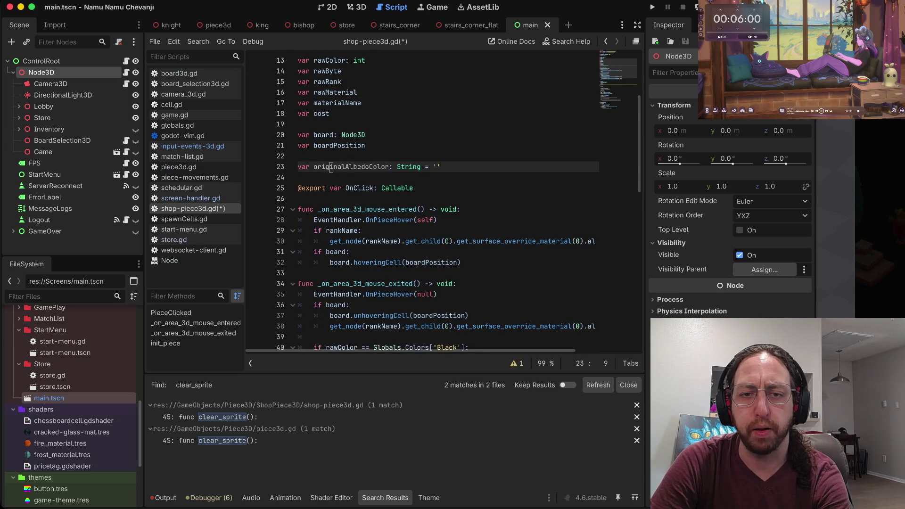
{"action": "key", "text": "j"}
{"action": "key", "text": "j"}
{"action": "key", "text": "j"}
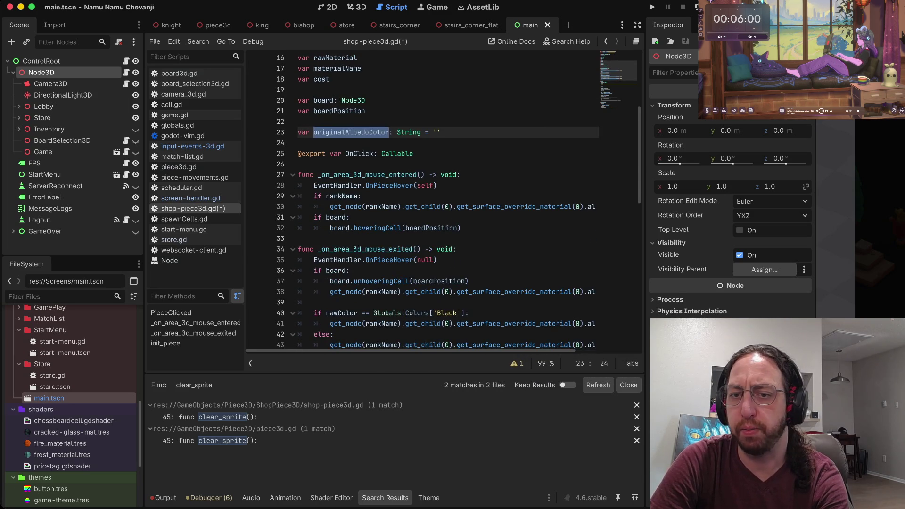
{"action": "key", "text": "$"}
{"action": "key", "text": "l"}
{"action": "key", "text": "l"}
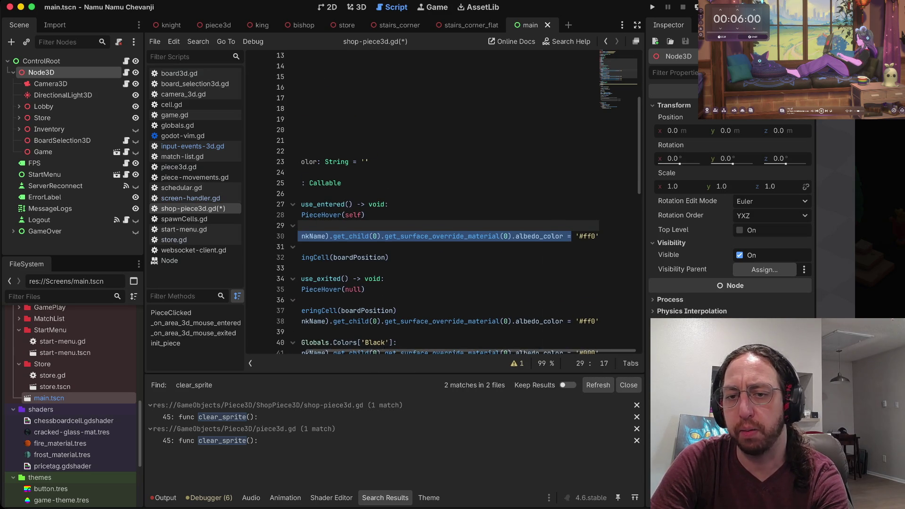
{"action": "scroll", "coordinate": [443, 202], "scroll_direction": "left", "scroll_amount": 5}
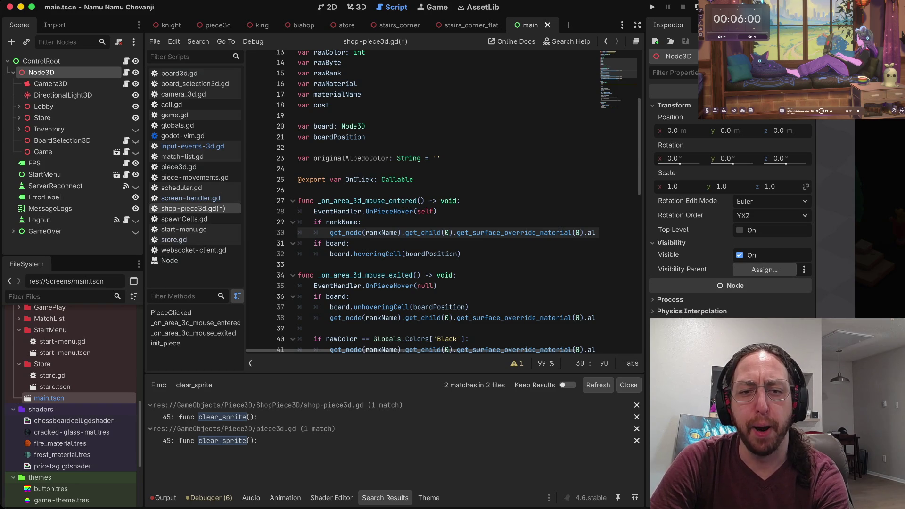
{"action": "scroll", "coordinate": [444, 203], "scroll_direction": "right", "scroll_amount": 5}
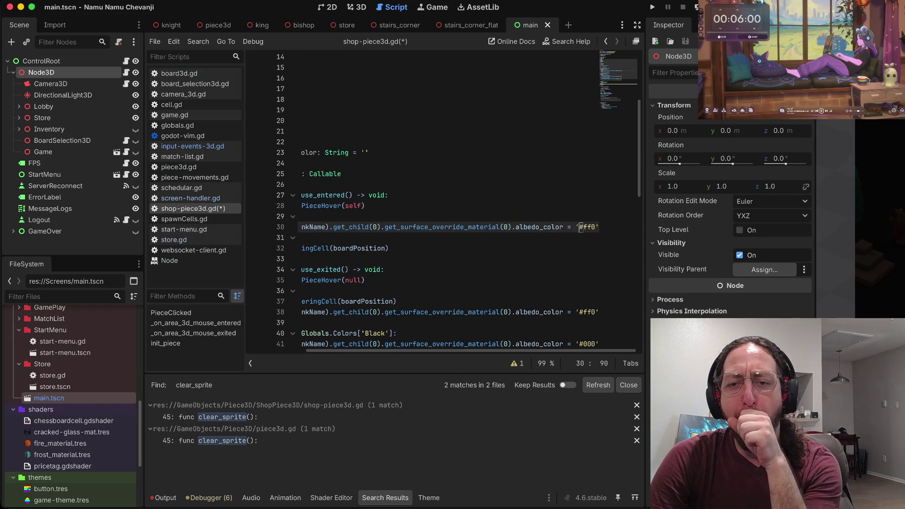
{"action": "scroll", "coordinate": [443, 203], "scroll_direction": "left", "scroll_amount": 5}
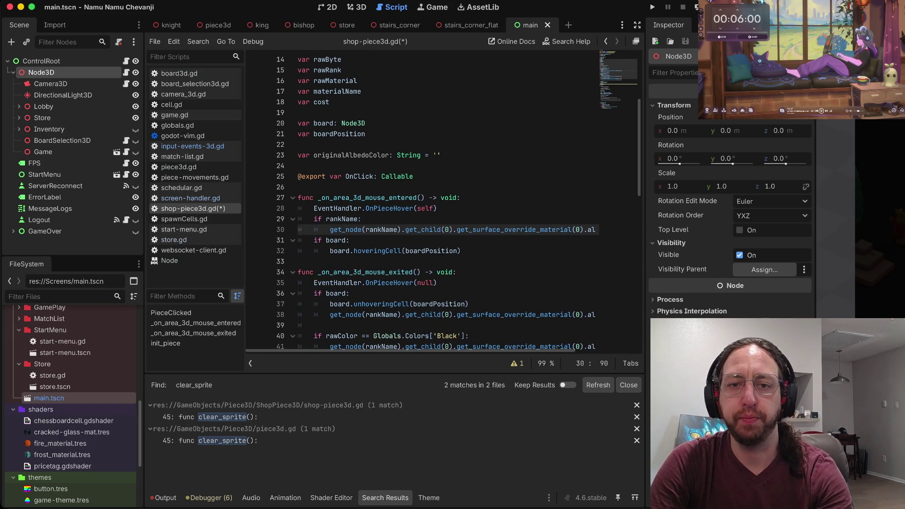
{"action": "left_click", "coordinate": [442, 156]}
{"action": "scroll", "coordinate": [444, 203], "scroll_direction": "down", "scroll_amount": 2}
{"action": "scroll", "coordinate": [443, 203], "scroll_direction": "up", "scroll_amount": 3}
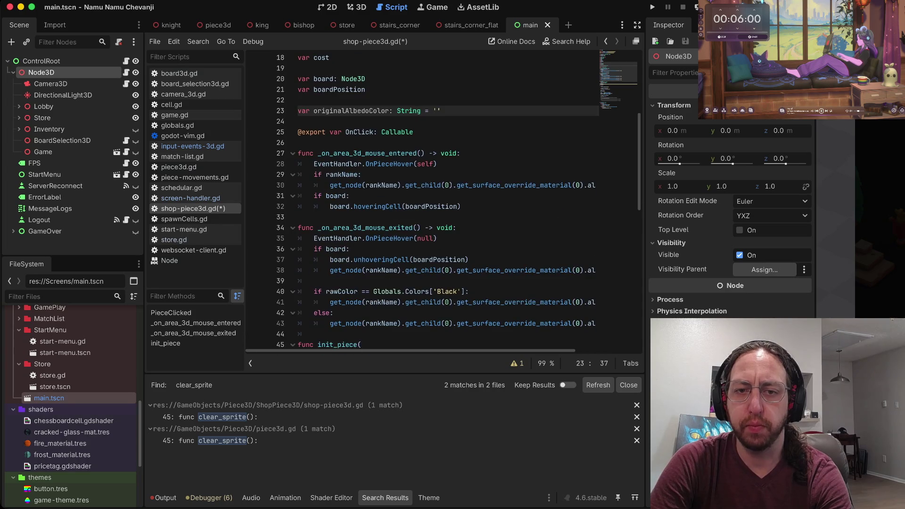
{"action": "scroll", "coordinate": [443, 203], "scroll_direction": "down", "scroll_amount": 1}
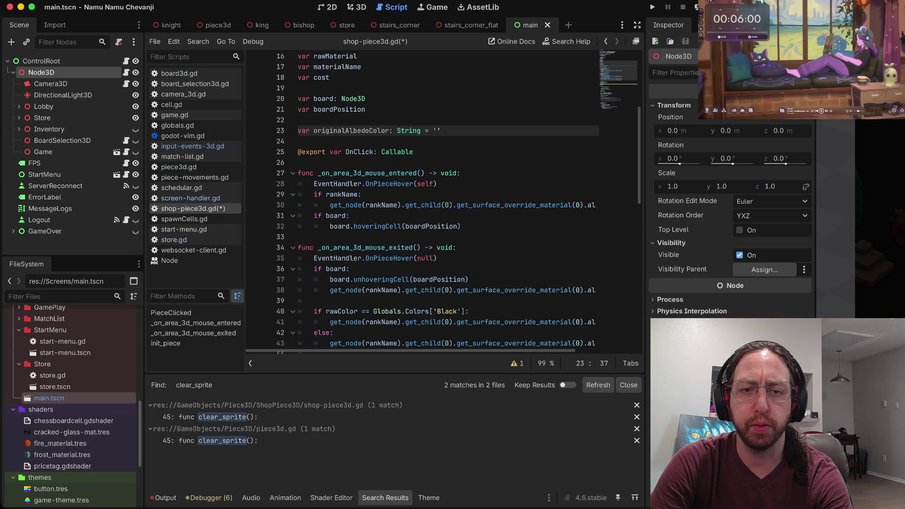
- Duplicate the hover colour line above the if rankName branch
{"action": "key", "text": "j"}
{"action": "key", "text": "j"}
{"action": "key", "text": "j"}
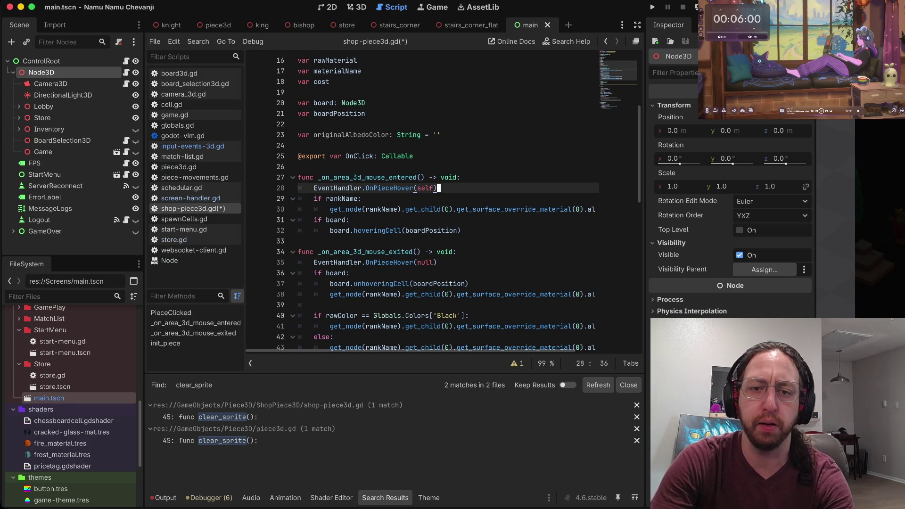
{"action": "key", "text": "y"}
{"action": "key", "text": "y"}
{"action": "key", "text": "k"}
{"action": "key", "text": "P"}
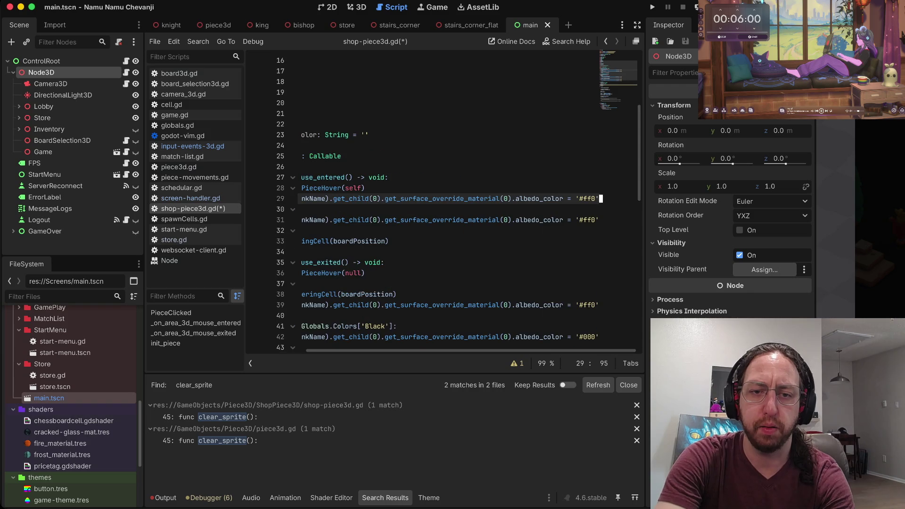
{"action": "key", "text": "w"}
{"action": "key", "text": "w"}
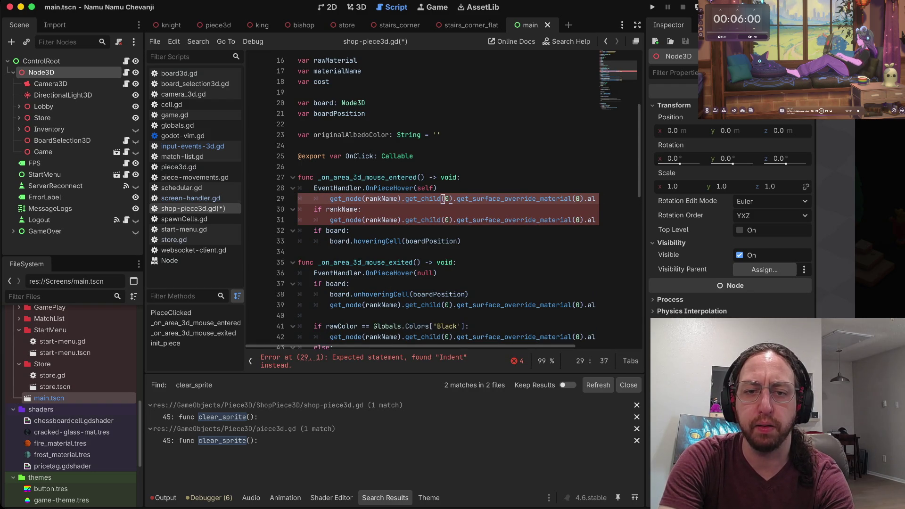
{"action": "key", "text": "b"}
{"action": "key", "text": "b"}
{"action": "key", "text": "b"}
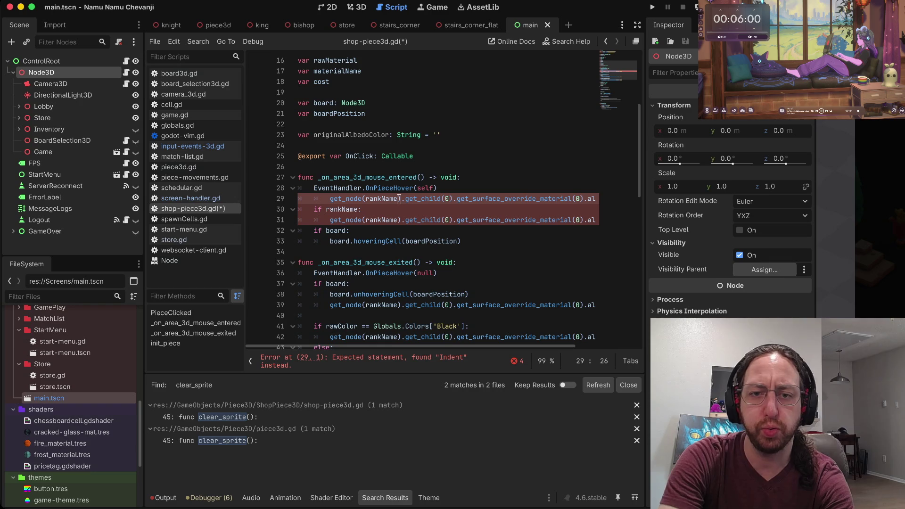
- Insert a blank line after line 29 and examine the get_node(rankName) statement
{"action": "scroll", "coordinate": [443, 199], "scroll_direction": "down", "scroll_amount": 9}
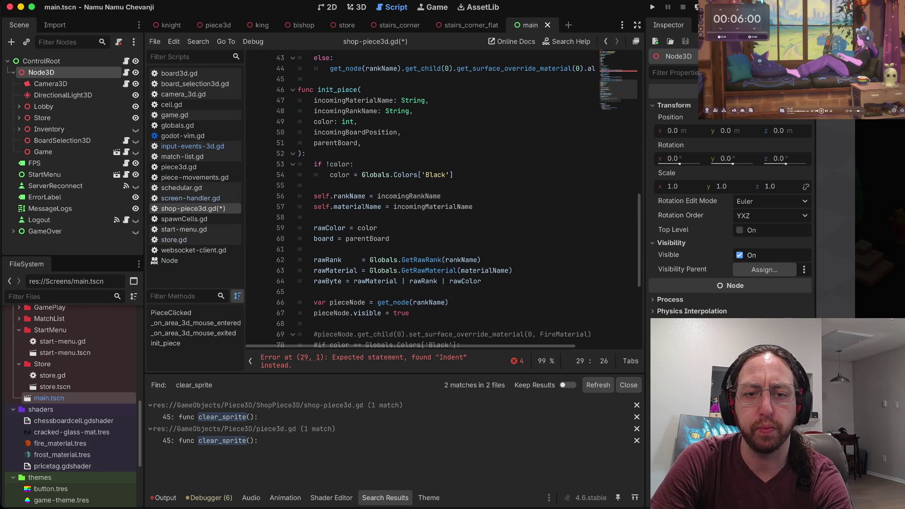
{"action": "scroll", "coordinate": [444, 198], "scroll_direction": "down", "scroll_amount": 2}
{"action": "scroll", "coordinate": [443, 198], "scroll_direction": "down", "scroll_amount": 1}
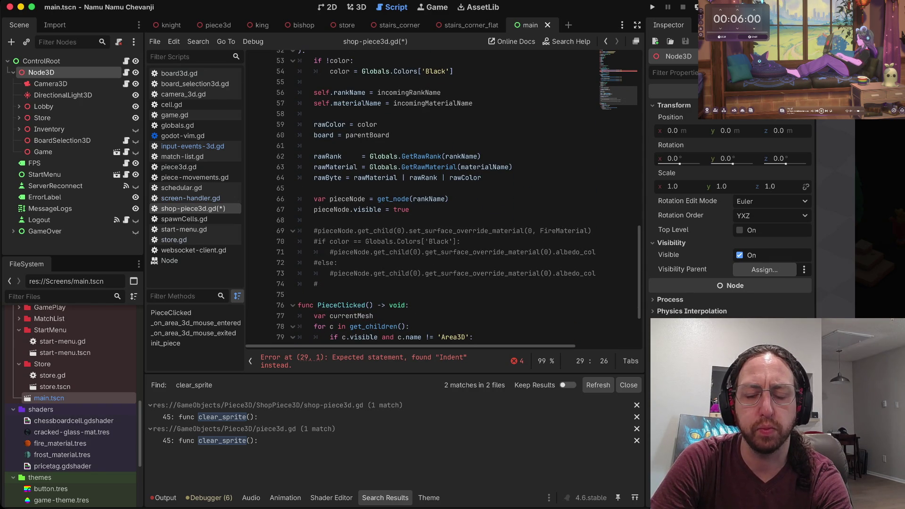
{"action": "scroll", "coordinate": [444, 198], "scroll_direction": "up", "scroll_amount": 13}
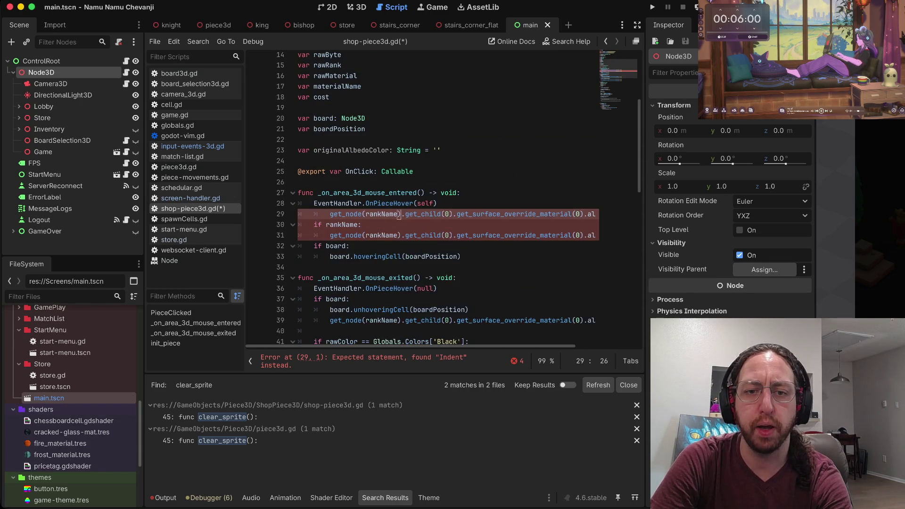
{"action": "left_click", "coordinate": [331, 220]}
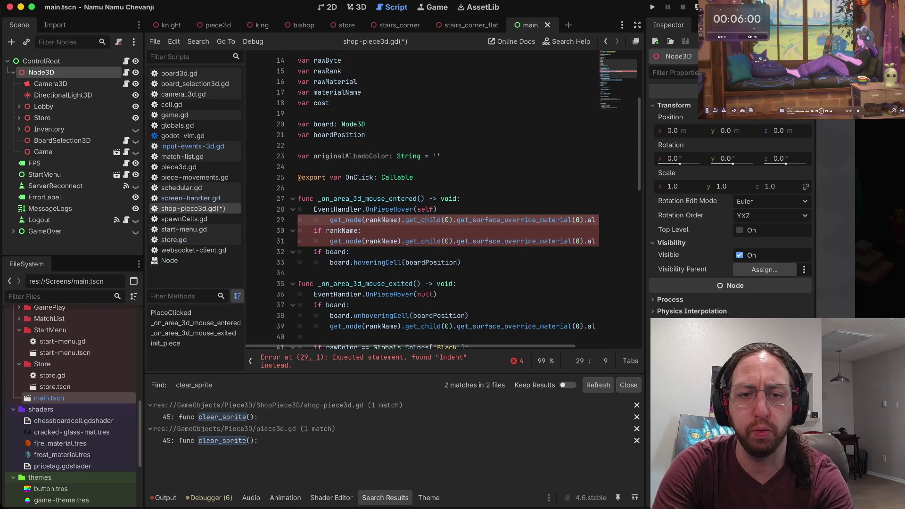
{"action": "key", "text": "End"}
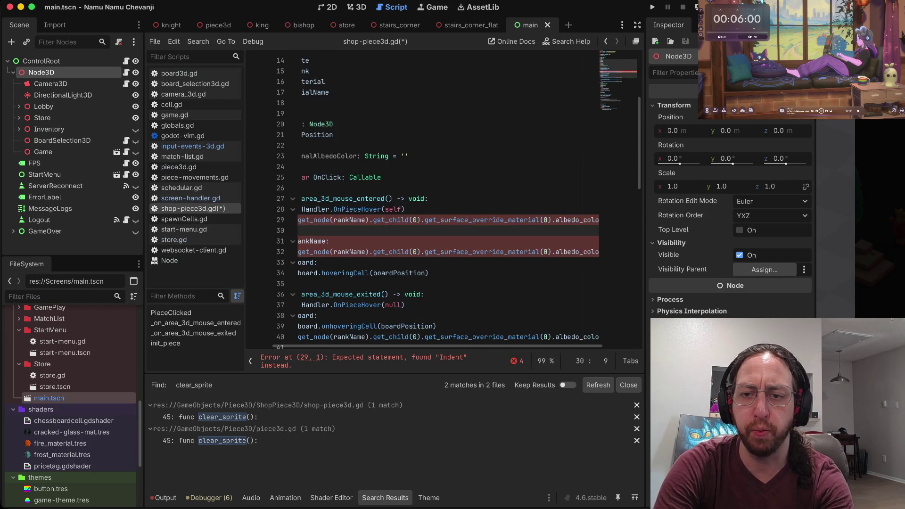
{"action": "key", "text": "Return"}
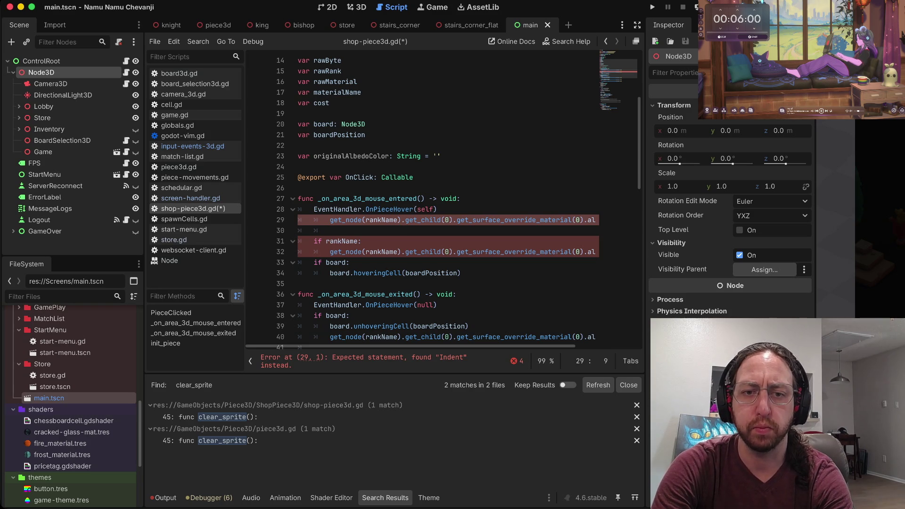
{"action": "left_click", "coordinate": [367, 220]}
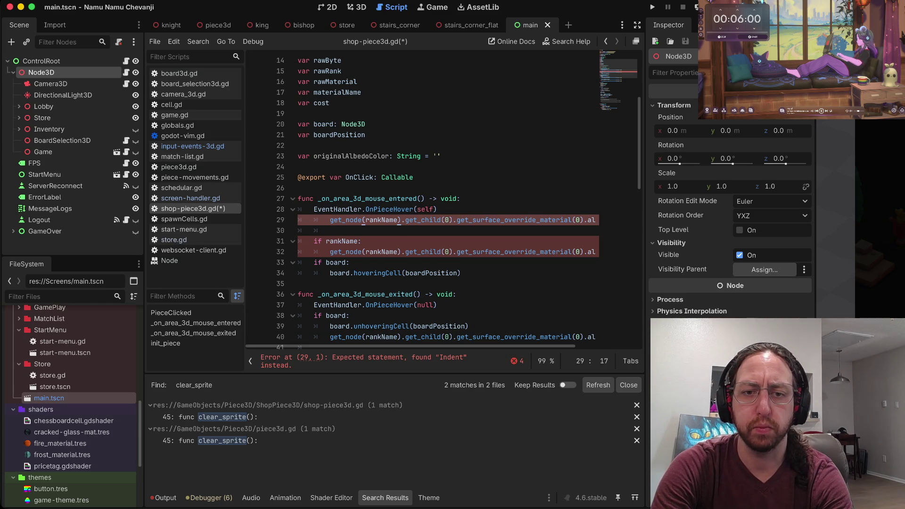
{"action": "left_click", "coordinate": [330, 220]}
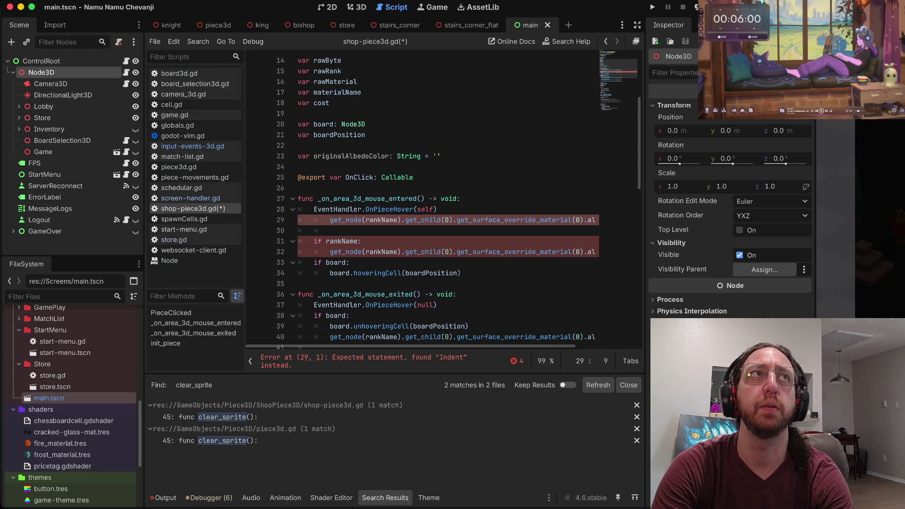
{"action": "key", "text": "w"}
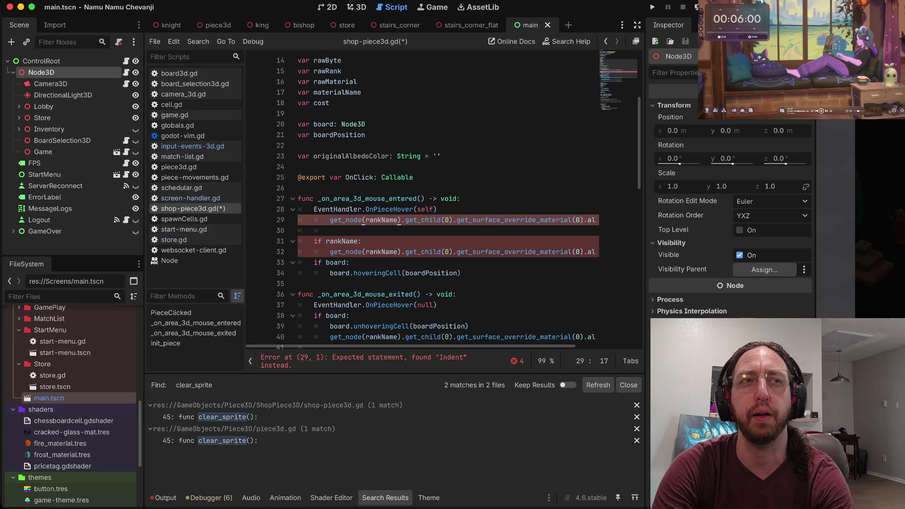
{"action": "key", "text": "b"}
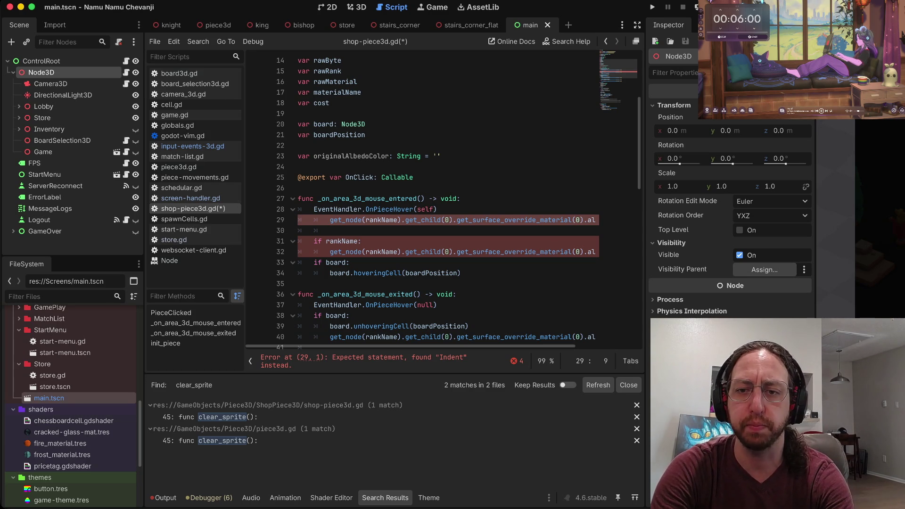
- Put the get_node albedo statement on its own line, dedented to one tab
{"action": "key", "text": "j"}
{"action": "key", "text": "j"}
{"action": "key", "text": "j"}
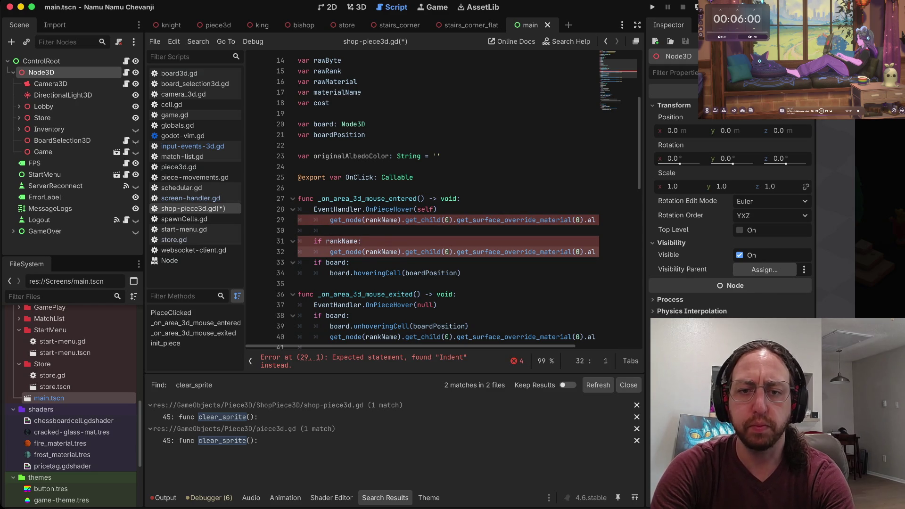
{"action": "key", "text": "w"}
{"action": "key", "text": "w"}
{"action": "key", "text": "w"}
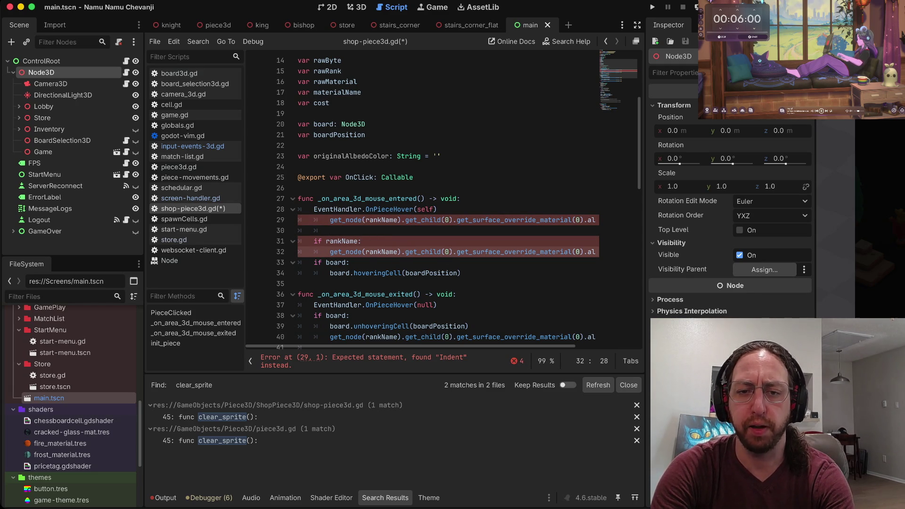
{"action": "key", "text": "l"}
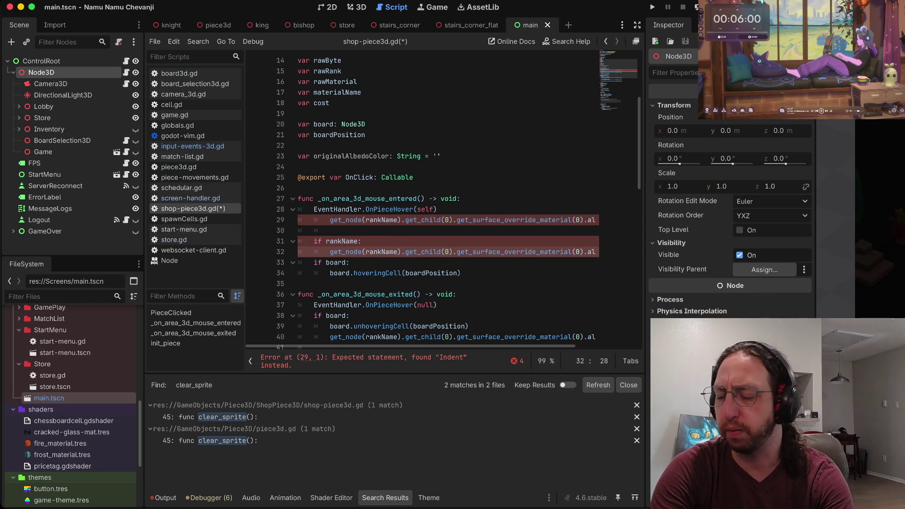
{"action": "key", "text": "k"}
{"action": "key", "text": "k"}
{"action": "key", "text": "k"}
{"action": "key", "text": "asciicircum"}
{"action": "key", "text": "w"}
{"action": "key", "text": "b"}
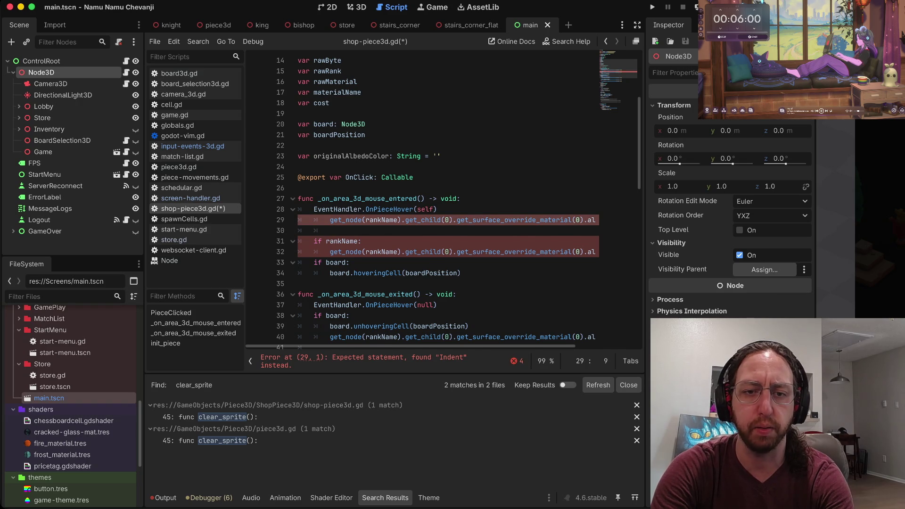
{"action": "key", "text": "i"}
{"action": "key", "text": "Return"}
{"action": "key", "text": "BackSpace"}
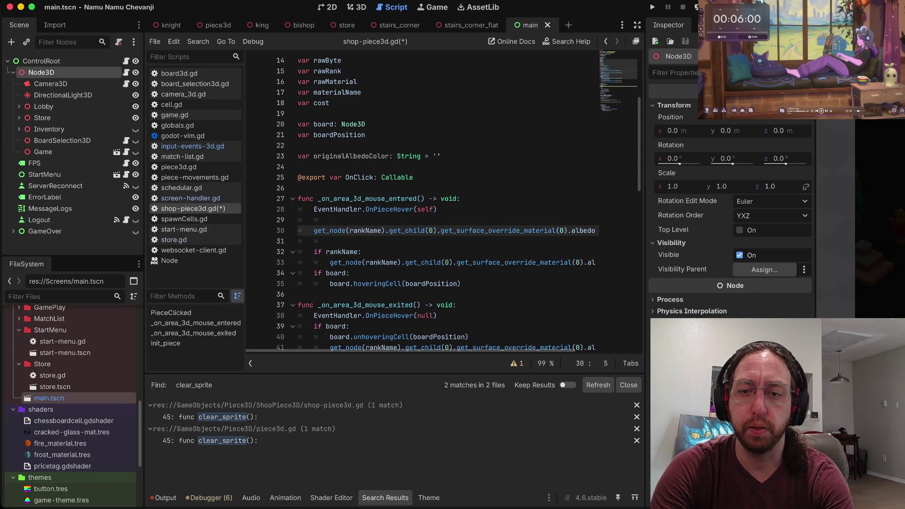
- Start an originalAlbedoColor line and move the material lookup into 'var material = ...'
{"action": "type", "text": "koorgi"}
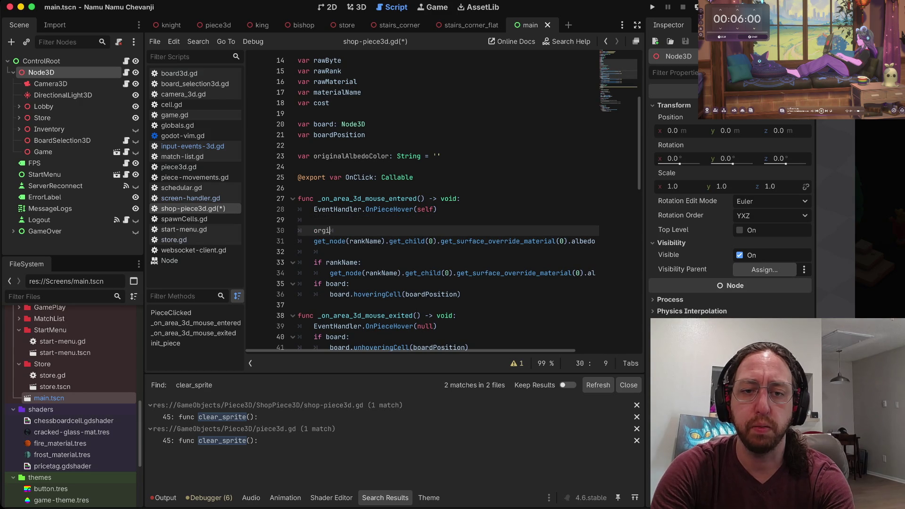
{"action": "key", "text": "Return"}
{"action": "key", "text": "Escape"}
{"action": "left_click", "coordinate": [347, 241]}
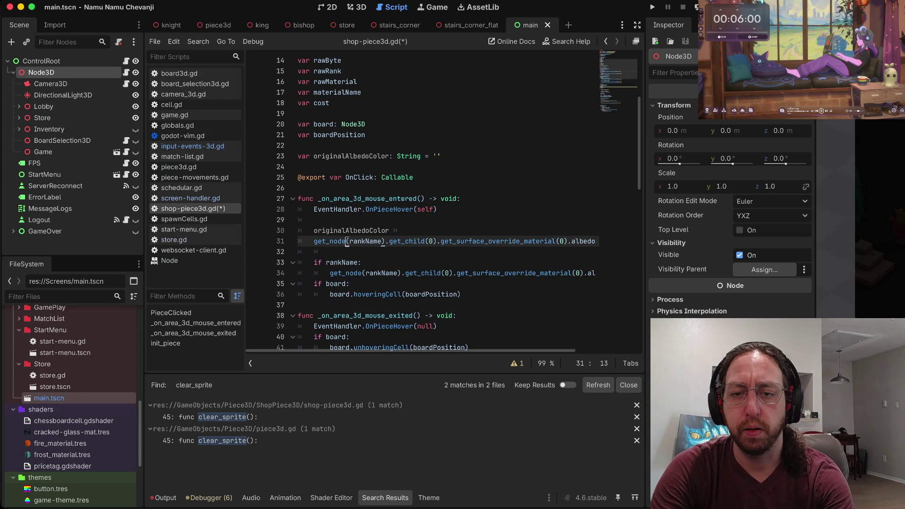
{"action": "left_click", "coordinate": [427, 241]}
{"action": "key", "text": "f"}
{"action": "key", "text": "period"}
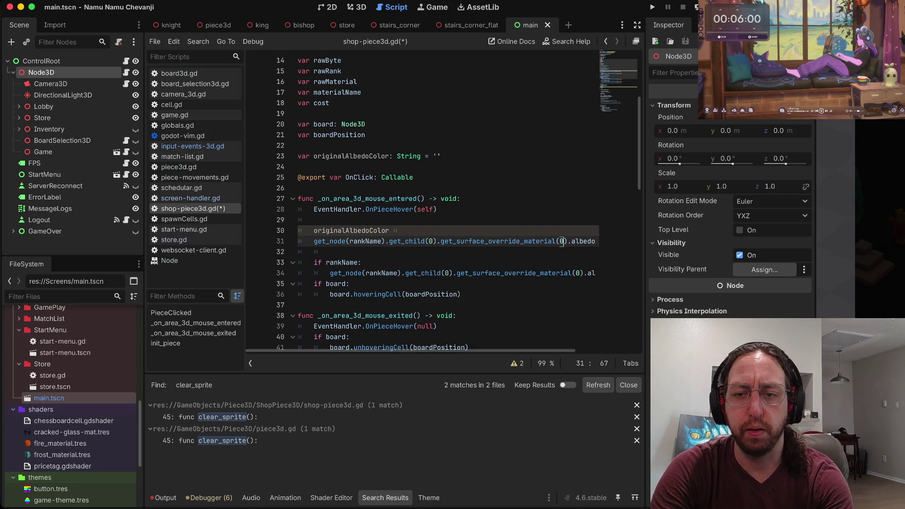
{"action": "key", "text": "v"}
{"action": "key", "text": "0"}
{"action": "key", "text": "d"}
{"action": "key", "text": "p"}
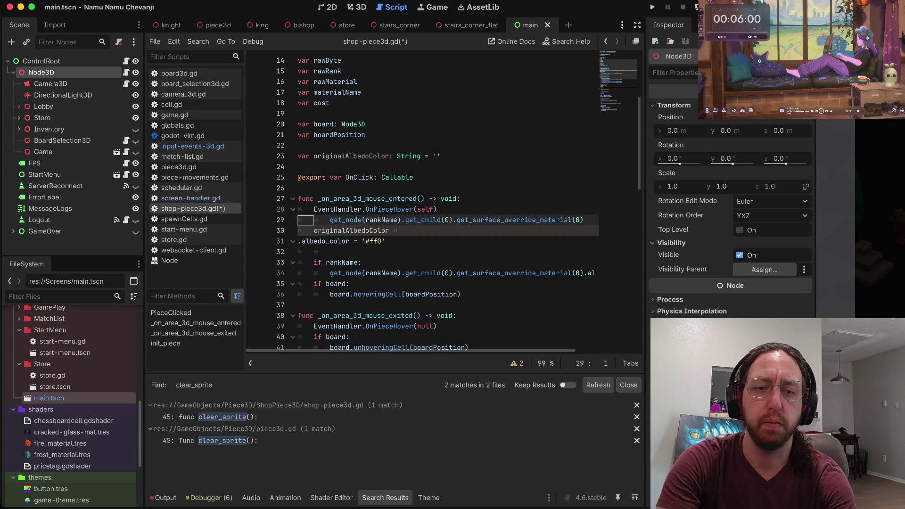
{"action": "key", "text": "Return"}
{"action": "type", "text": "avar material "}
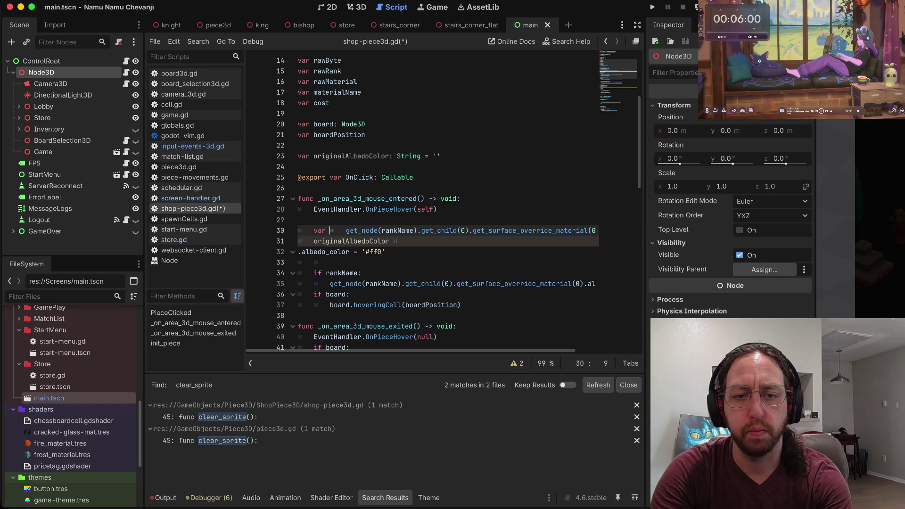
{"action": "type", "text": "="}
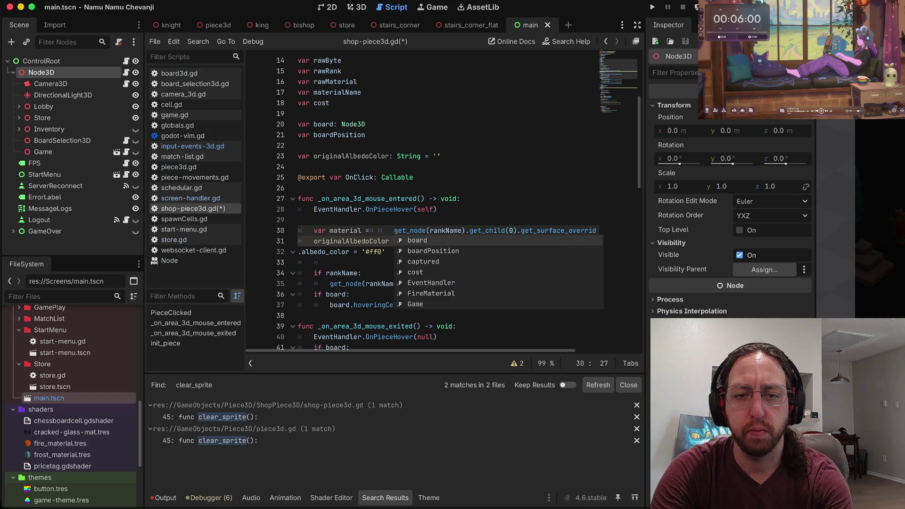
{"action": "key", "text": "Delete"}
{"action": "key", "text": "Delete"}
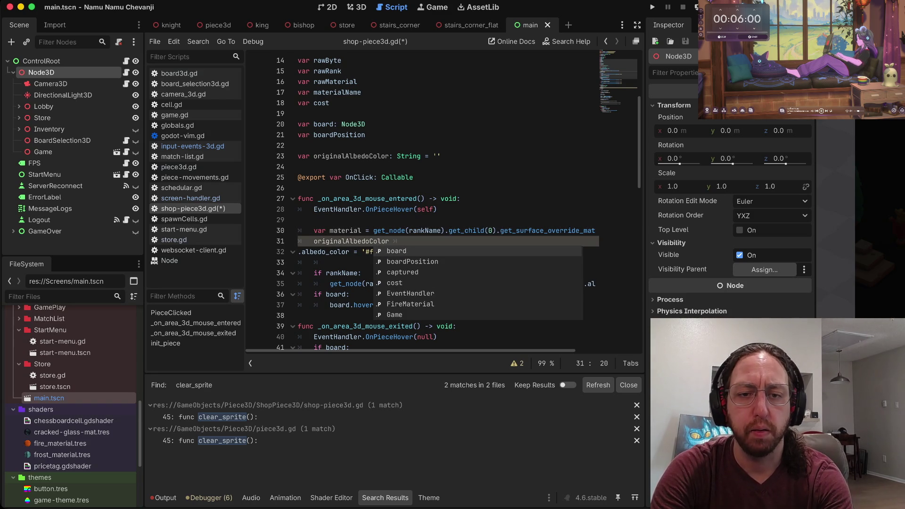
- Assign the material's albedo_color to originalAlbedoColor
{"action": "type", "text": " m"}
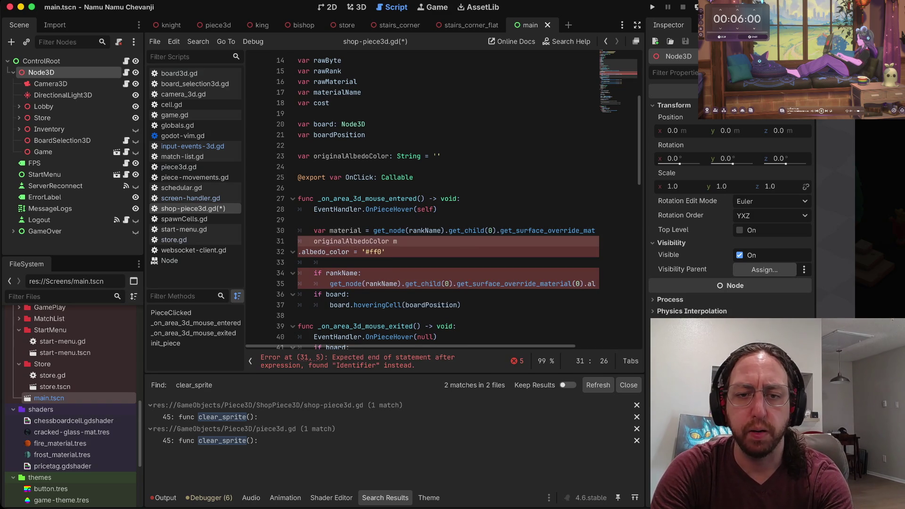
{"action": "key", "text": "Delete"}
{"action": "key", "text": "BackSpace"}
{"action": "type", "text": "aterial.albedo_color = '#ff0"}
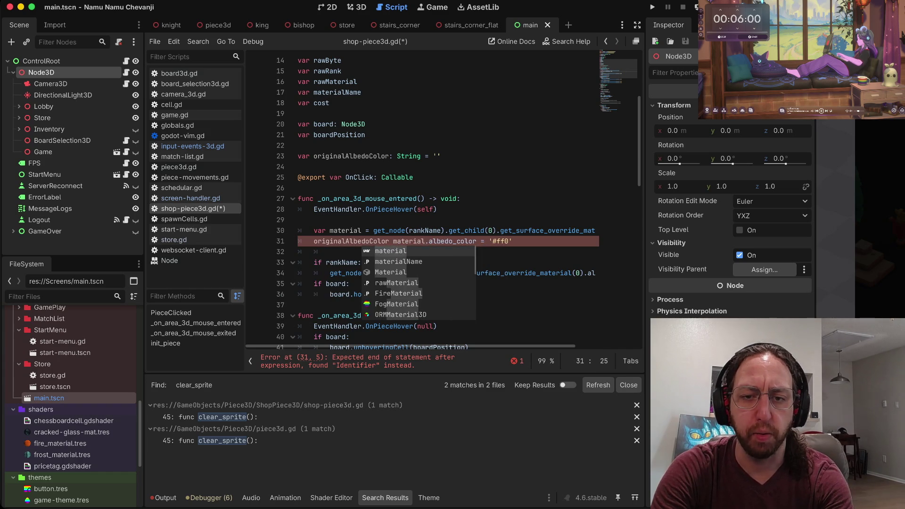
{"action": "type", "text": "="}
{"action": "left_click", "coordinate": [363, 262]}
- Strip the tint assignment from the albedo-save line and save the script
{"action": "left_click", "coordinate": [315, 241]}
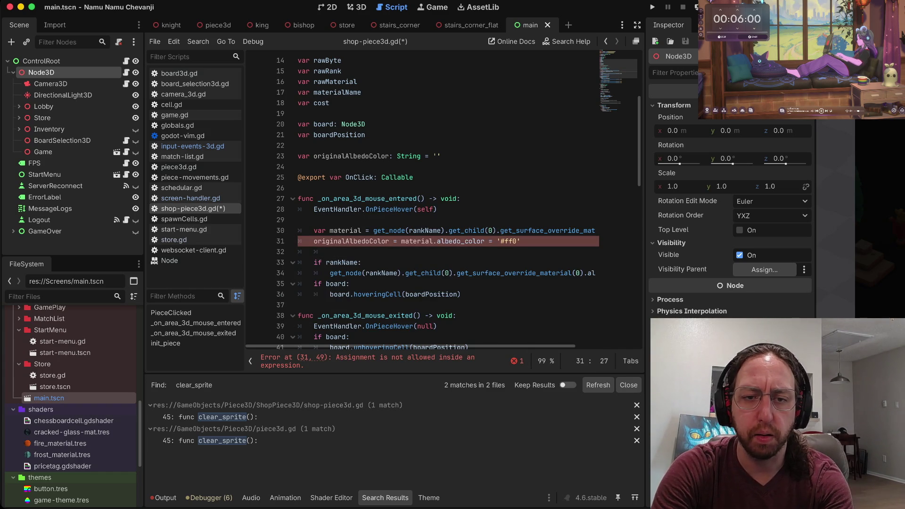
{"action": "key", "text": "dollar"}
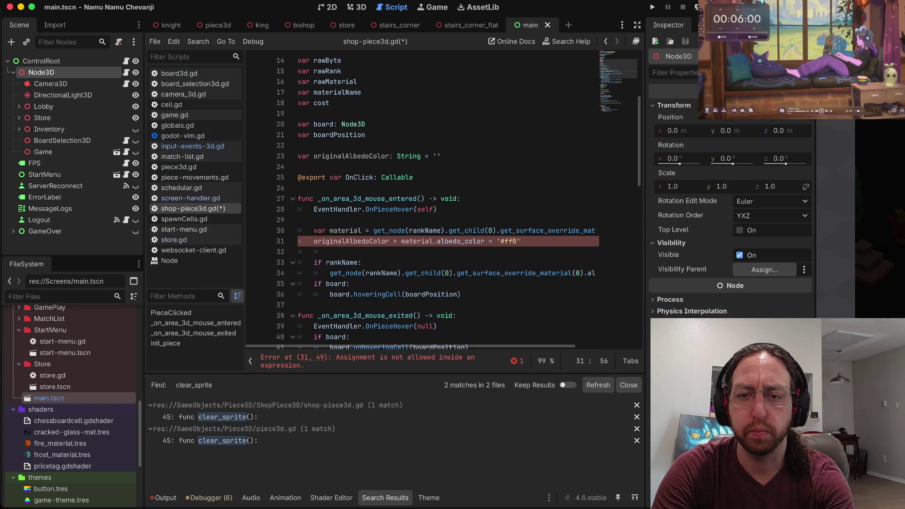
{"action": "key", "text": "b"}
{"action": "key", "text": "b"}
{"action": "key", "text": "b"}
{"action": "key", "text": "D"}
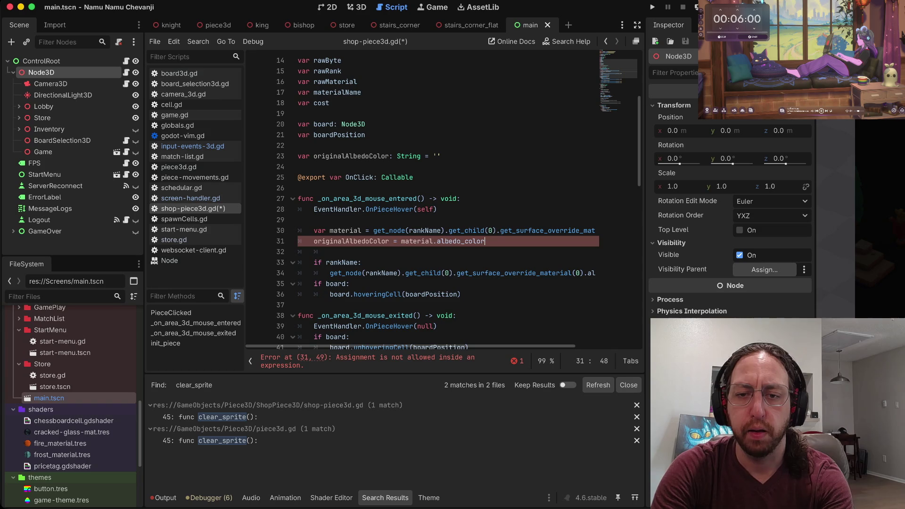
{"action": "key", "text": "ctrl+s"}
{"action": "key", "text": "o"}
{"action": "key", "text": "Escape"}
- Rewrite the rankName branch to set surfaceMaterial's albedo_color to '#ff0'
{"action": "key", "text": "j"}
{"action": "key", "text": "j"}
{"action": "key", "text": "dollar"}
{"action": "key", "text": "p"}
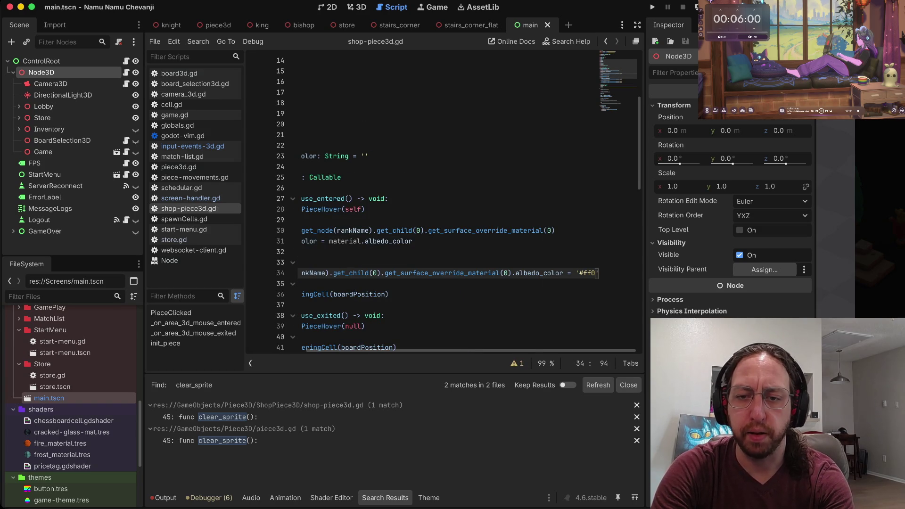
{"action": "key", "text": "asciicircum"}
{"action": "key", "text": "v"}
{"action": "key", "text": "w"}
{"action": "key", "text": "w"}
{"action": "key", "text": "w"}
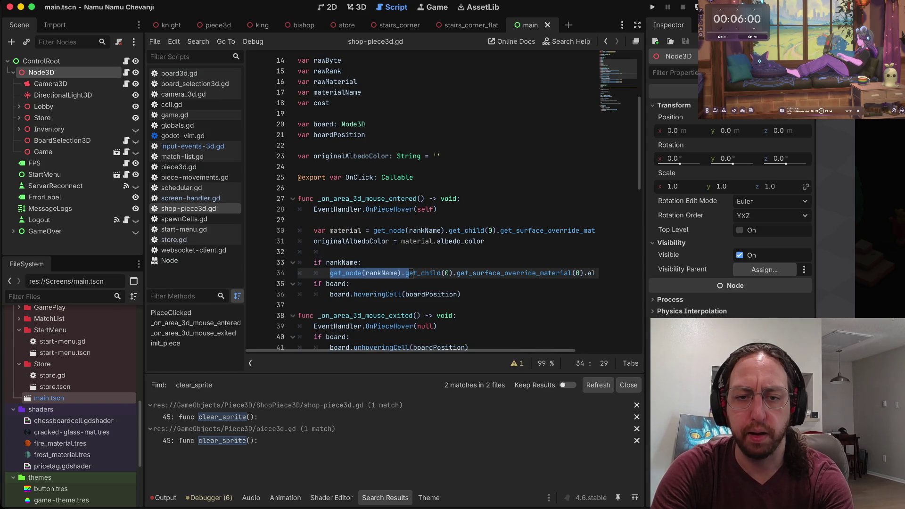
{"action": "key", "text": "w"}
{"action": "key", "text": "w"}
{"action": "key", "text": "w"}
{"action": "key", "text": "d"}
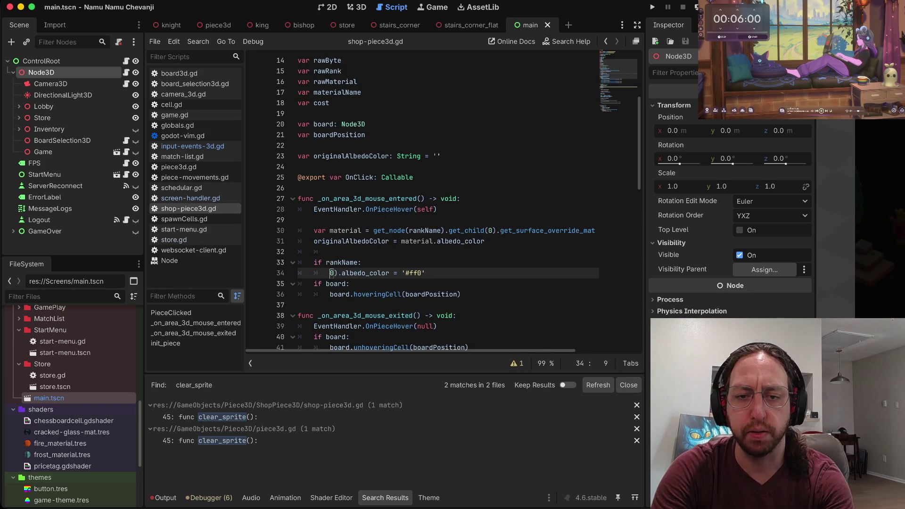
{"action": "key", "text": "x"}
{"action": "key", "text": "x"}
{"action": "type", "text": "imaterial"}
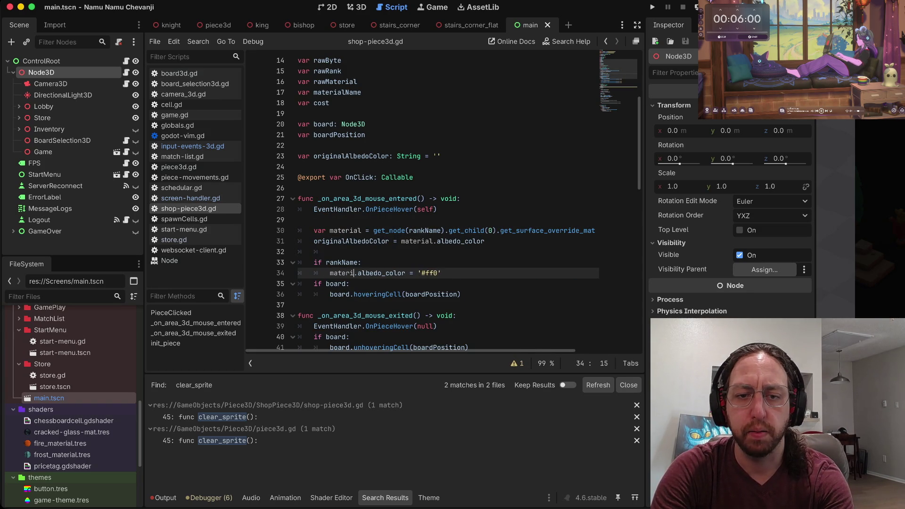
{"action": "key", "text": "Escape"}
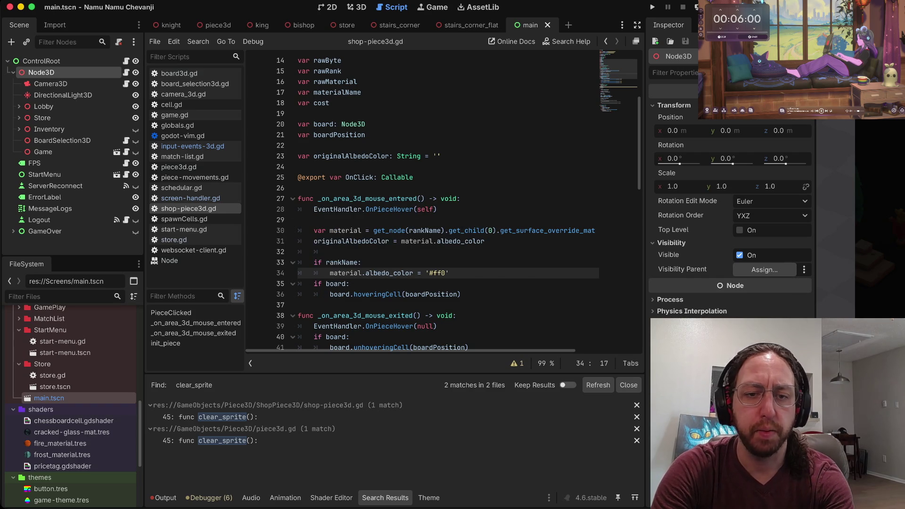
{"action": "type", "text": "surface"}
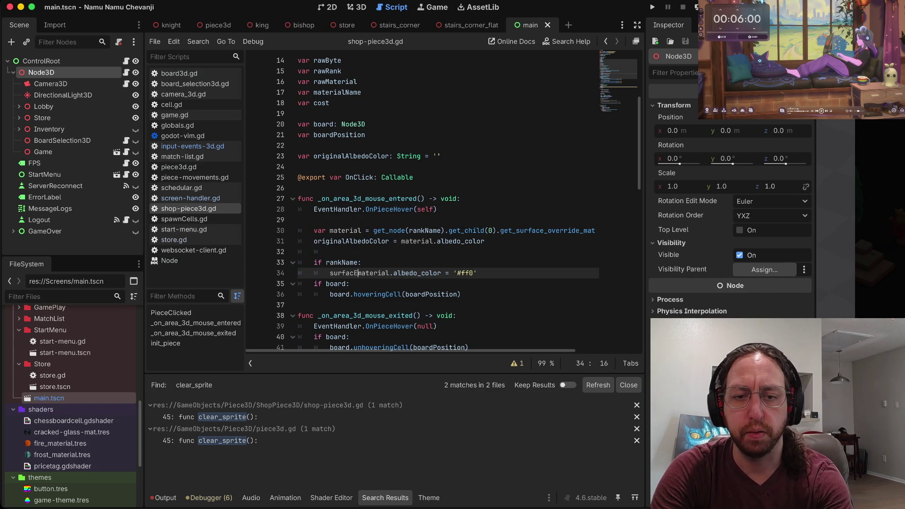
{"action": "key", "text": "Escape"}
- Rename line 30's local material variable to surfaceMaterial and delete the stray dot before get_node
{"action": "key", "text": "asciitilde"}
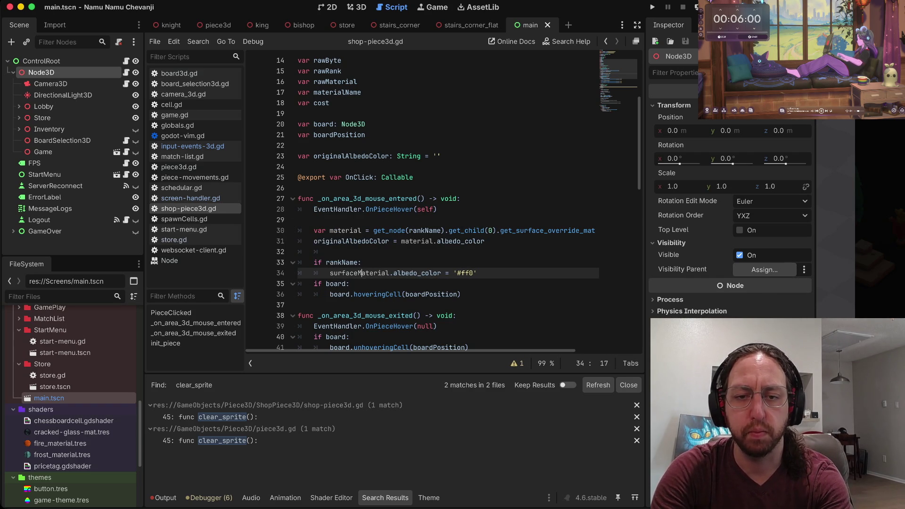
{"action": "key", "text": "k"}
{"action": "key", "text": "k"}
{"action": "key", "text": "k"}
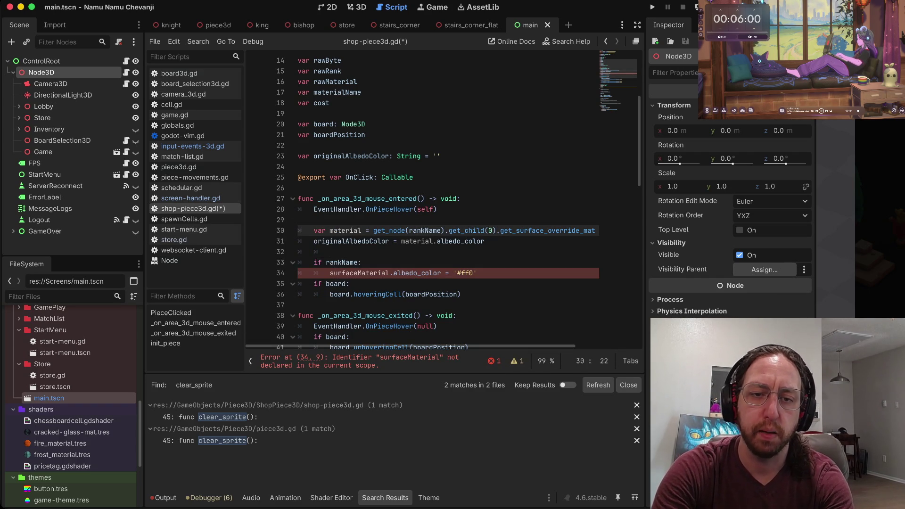
{"action": "type", "text": "wvecsurfaceMaterial "}
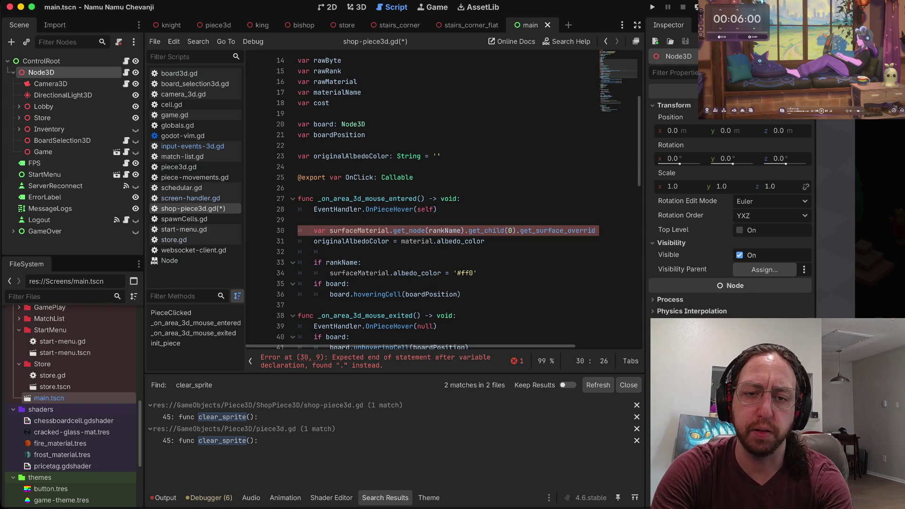
{"action": "type", "text": "="}
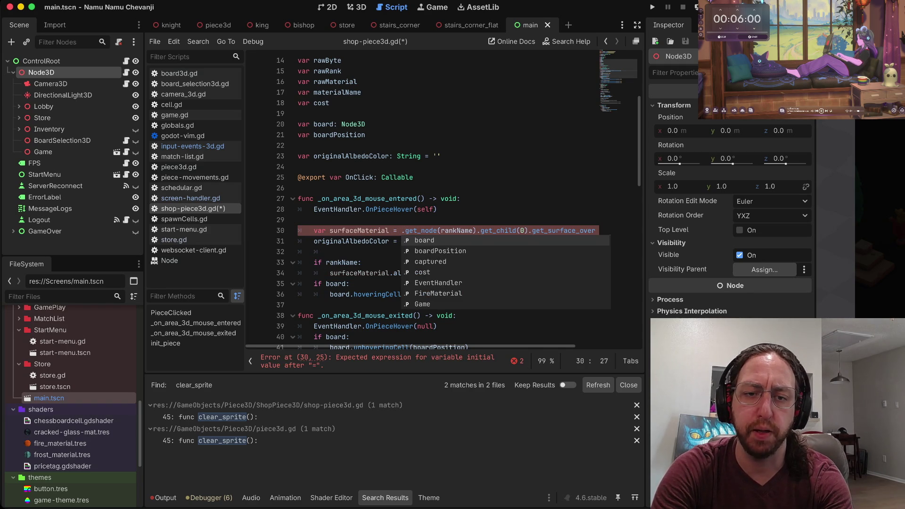
{"action": "key", "text": "Escape"}
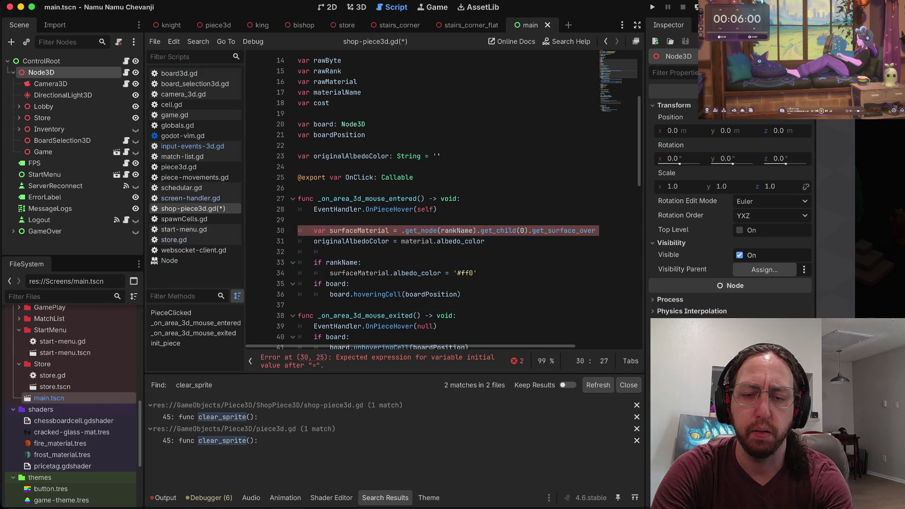
{"action": "key", "text": "x"}
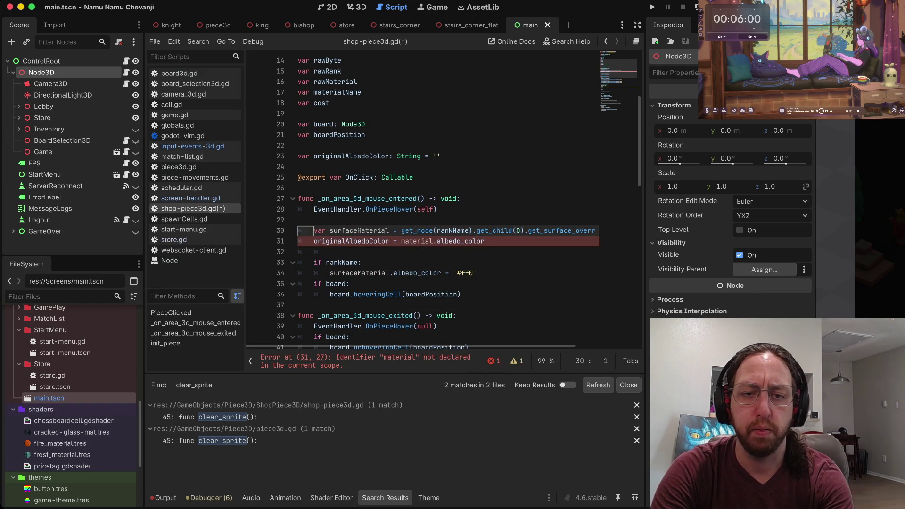
{"action": "key", "text": "Return"}
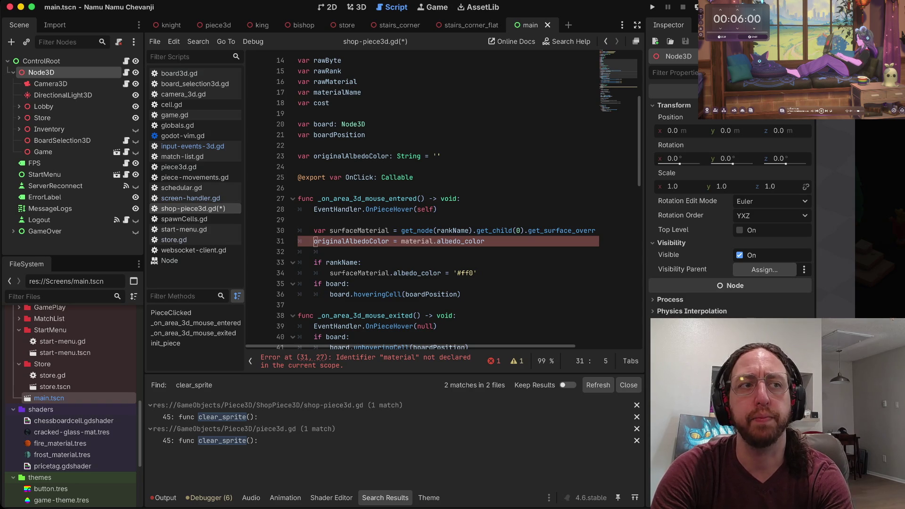
- Change line 31's material.albedo_color reference to surfaceMaterial and save shop-piece3d.gd
{"action": "key", "text": "w"}
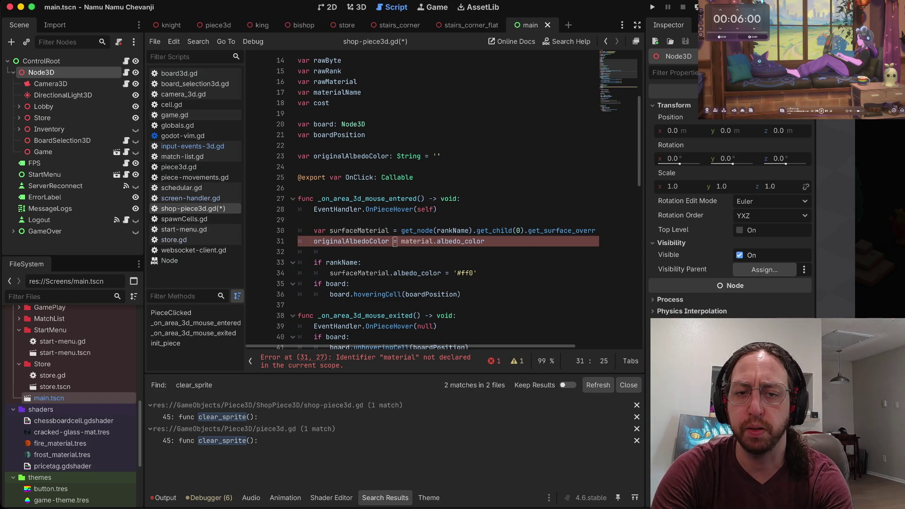
{"action": "key", "text": "w"}
{"action": "key", "text": "w"}
{"action": "key", "text": "w"}
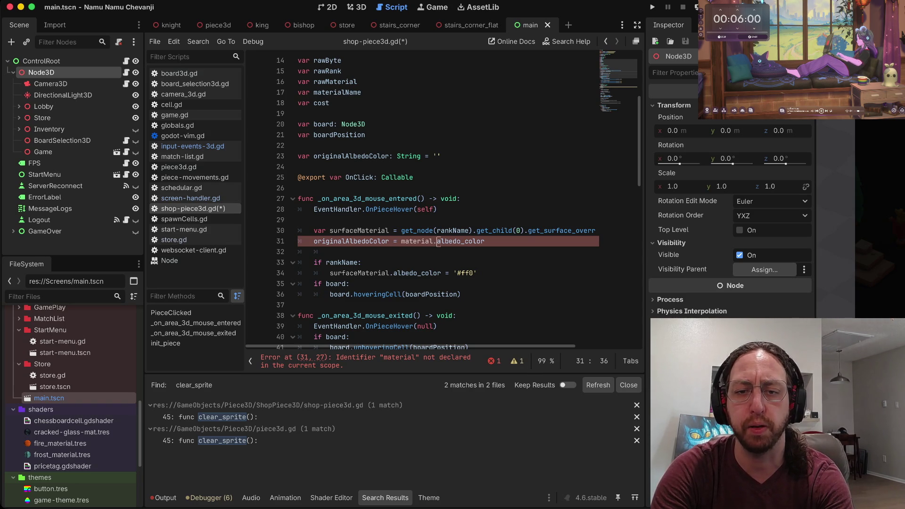
{"action": "type", "text": "cbsurface"}
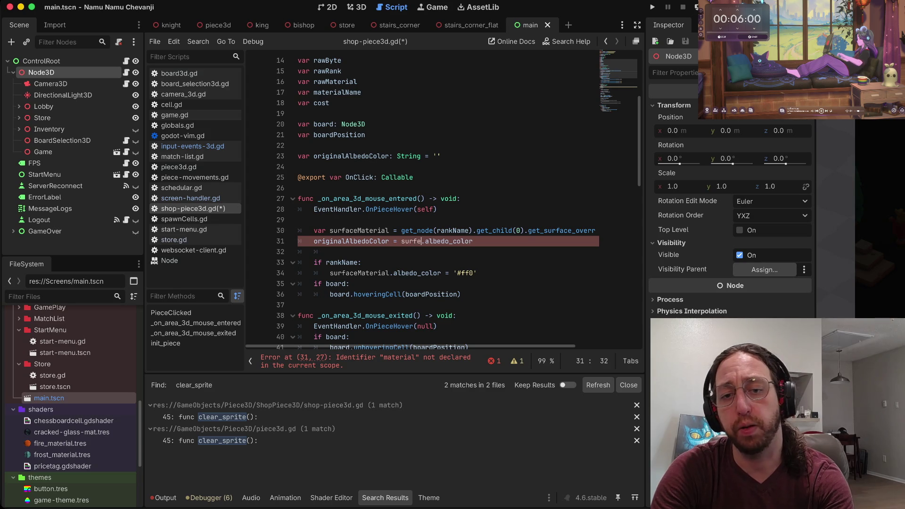
{"action": "type", "text": "M"}
{"action": "key", "text": "Tab"}
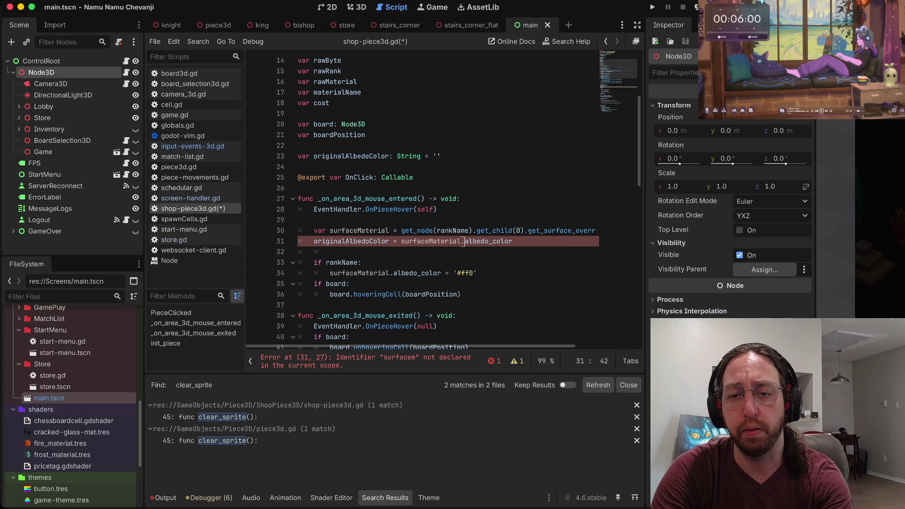
{"action": "key", "text": "Escape"}
{"action": "key", "text": "asciicircum"}
{"action": "key", "text": "ctrl+s"}
{"action": "key", "text": "j"}
{"action": "key", "text": "j"}
{"action": "key", "text": "j"}
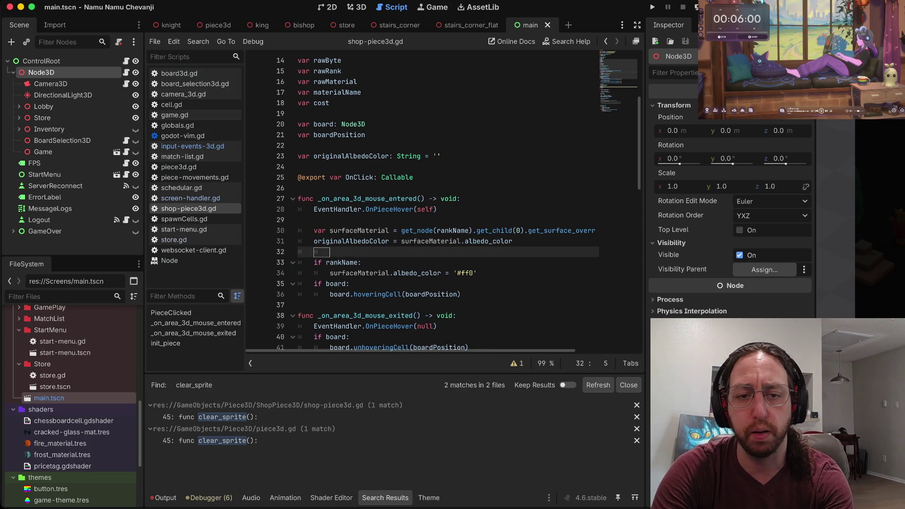
{"action": "key", "text": "j"}
{"action": "key", "text": "j"}
{"action": "key", "text": "j"}
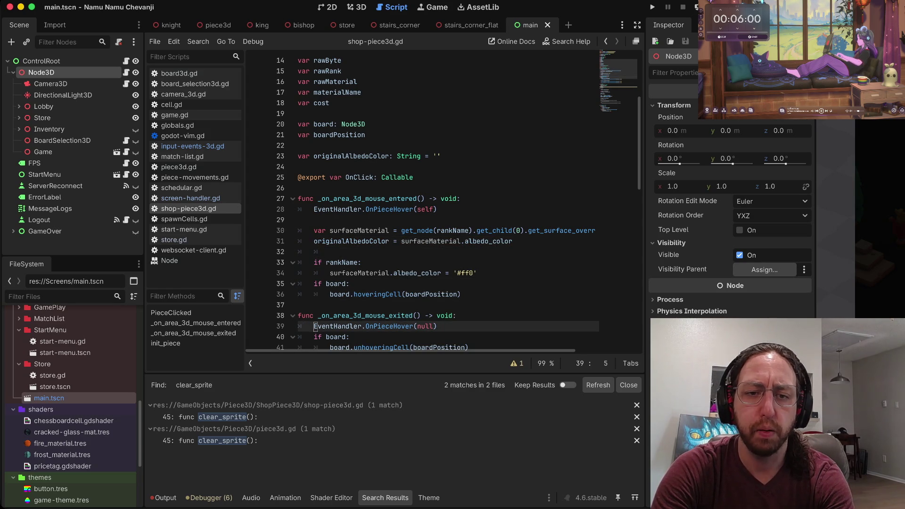
{"action": "key", "text": "k"}
{"action": "key", "text": "k"}
{"action": "key", "text": "k"}
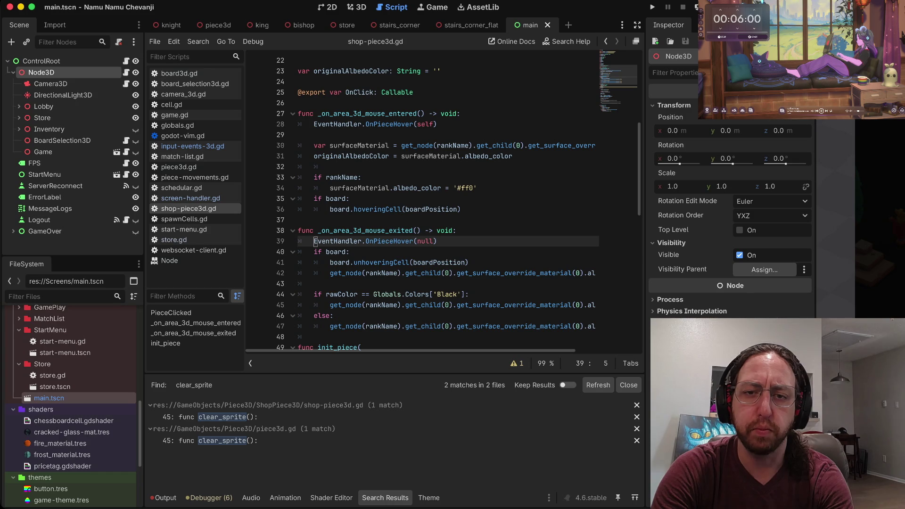
{"action": "key", "text": "w"}
{"action": "key", "text": "w"}
{"action": "key", "text": "w"}
{"action": "key", "text": "w"}
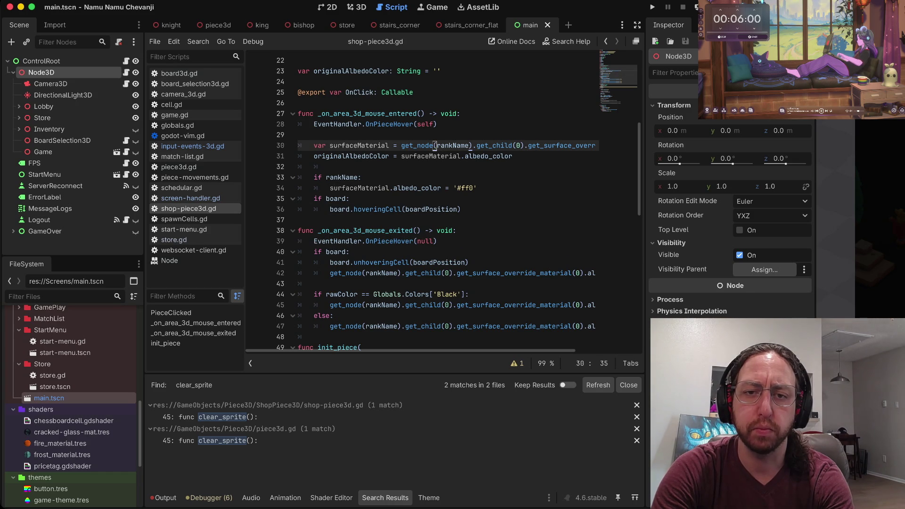
- Add a member 'var surfaceMaterial: Material' on line 24, right below originalAlbedoColor
{"action": "key", "text": "ctrl+u"}
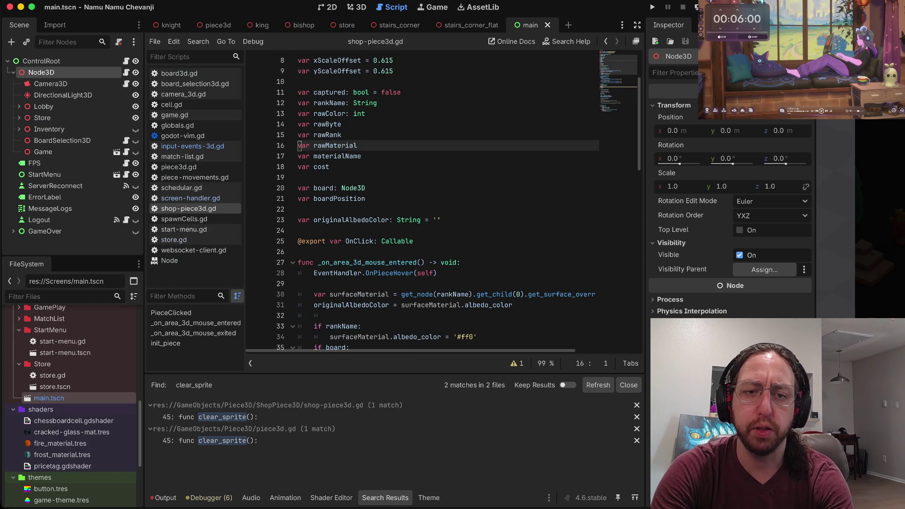
{"action": "key", "text": "j"}
{"action": "key", "text": "j"}
{"action": "key", "text": "j"}
{"action": "key", "text": "j"}
{"action": "key", "text": "j"}
{"action": "type", "text": "o"}
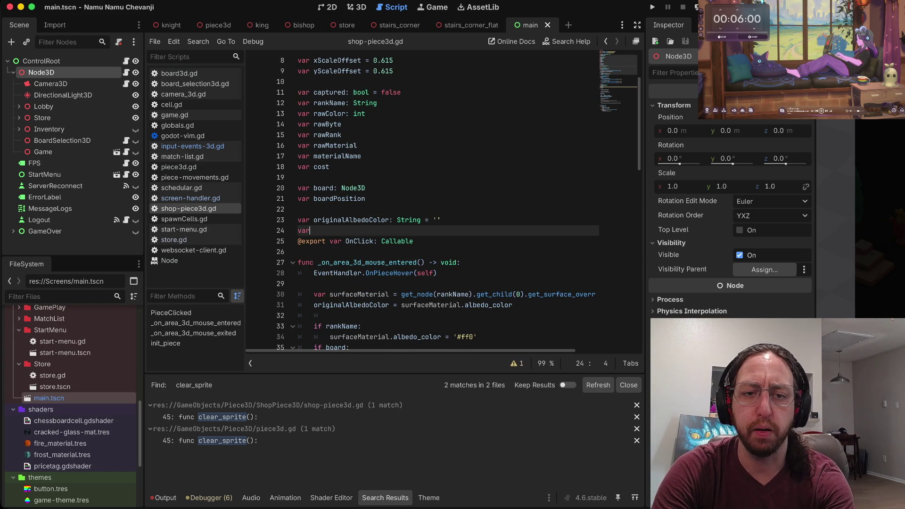
{"action": "type", "text": "var surfaceMate"}
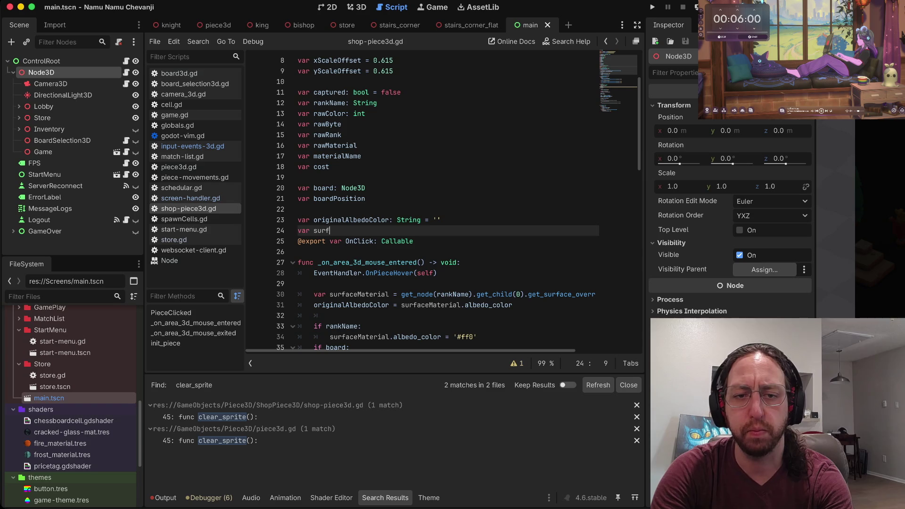
{"action": "type", "text": "rial"}
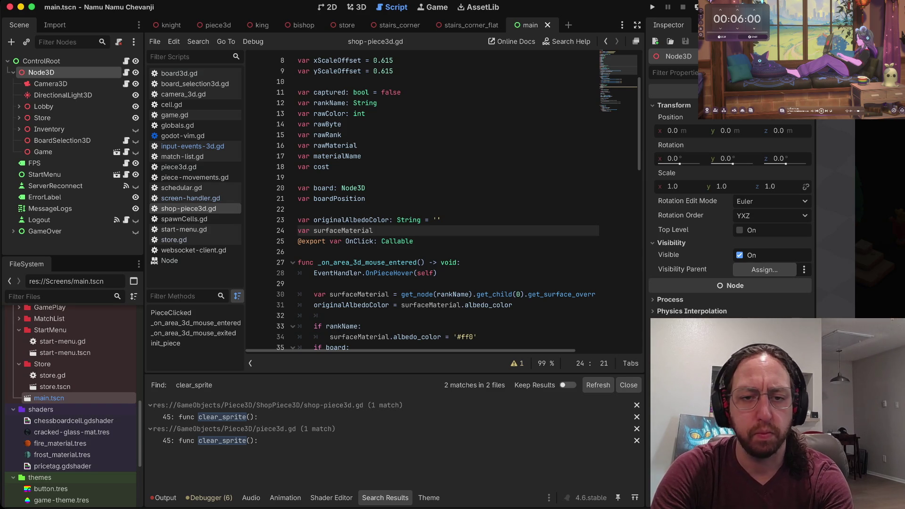
{"action": "key", "text": "BackSpace"}
{"action": "type", "text": ":"}
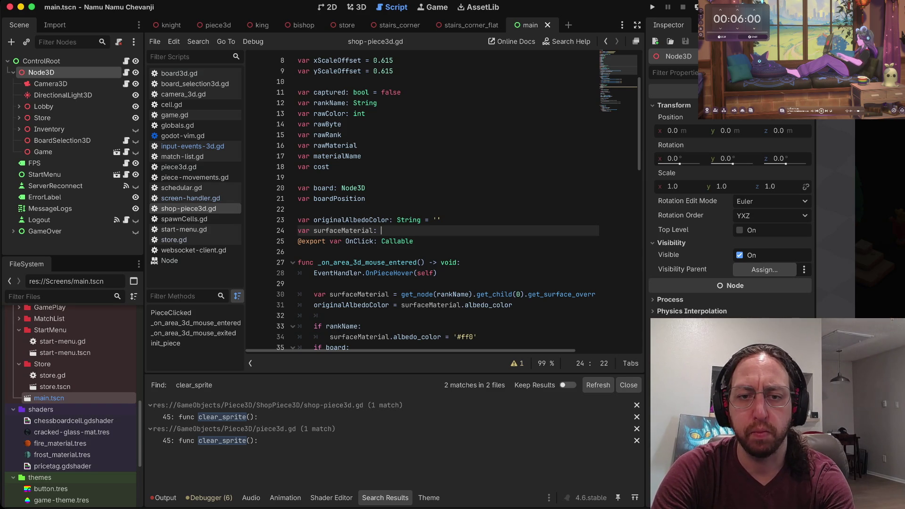
{"action": "type", "text": "ial"}
{"action": "key", "text": "Return"}
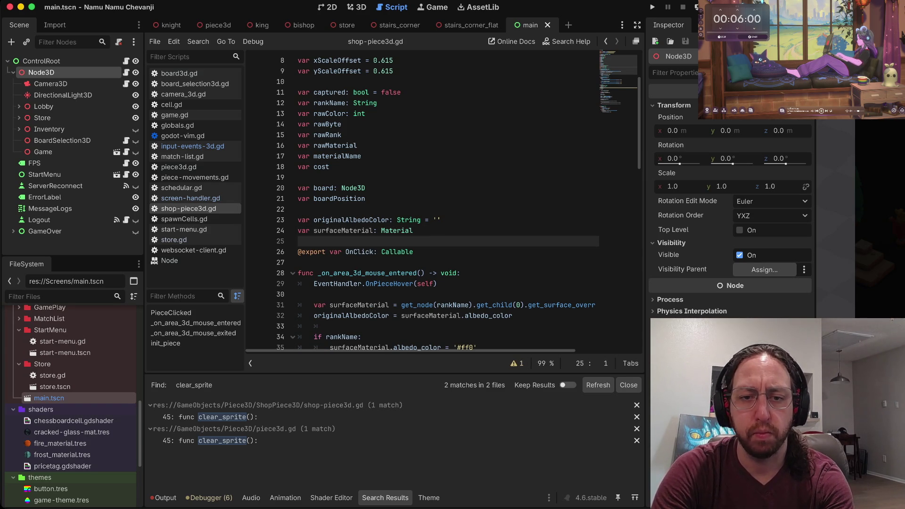
{"action": "key", "text": "Down"}
{"action": "key", "text": "Down"}
{"action": "key", "text": "Down"}
{"action": "left_click", "coordinate": [435, 305]}
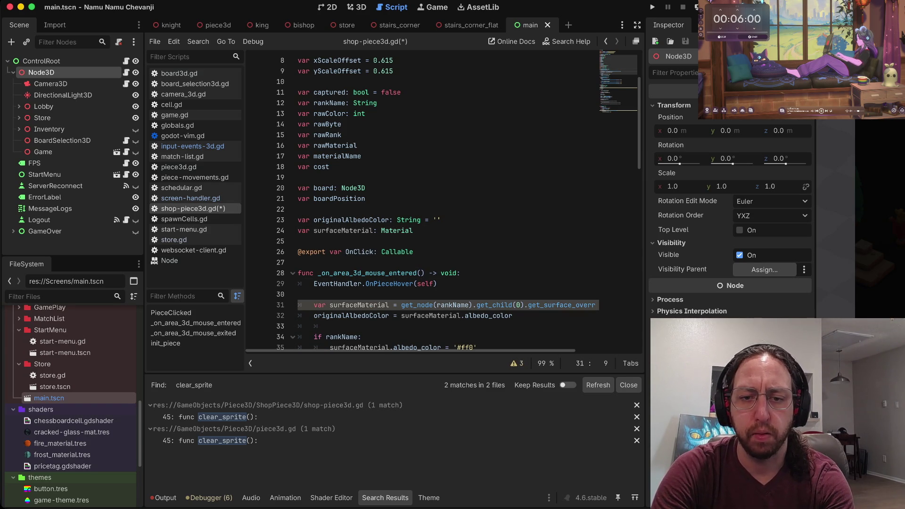
- Cut the surfaceMaterial lookup line from the hover handler and paste it into init_piece at line 62
{"action": "key", "text": "d"}
{"action": "key", "text": "d"}
{"action": "key", "text": "ctrl+d"}
{"action": "key", "text": "j"}
{"action": "key", "text": "j"}
{"action": "key", "text": "j"}
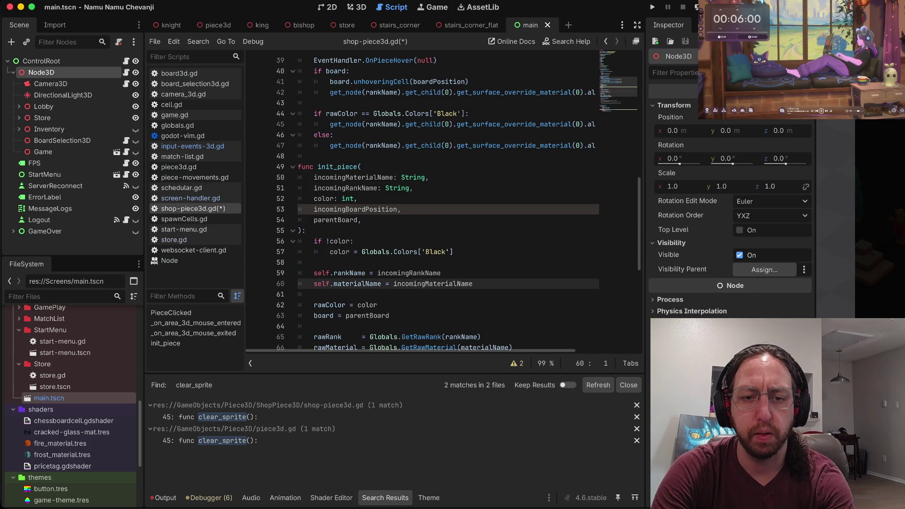
{"action": "key", "text": "j"}
{"action": "key", "text": "j"}
{"action": "key", "text": "j"}
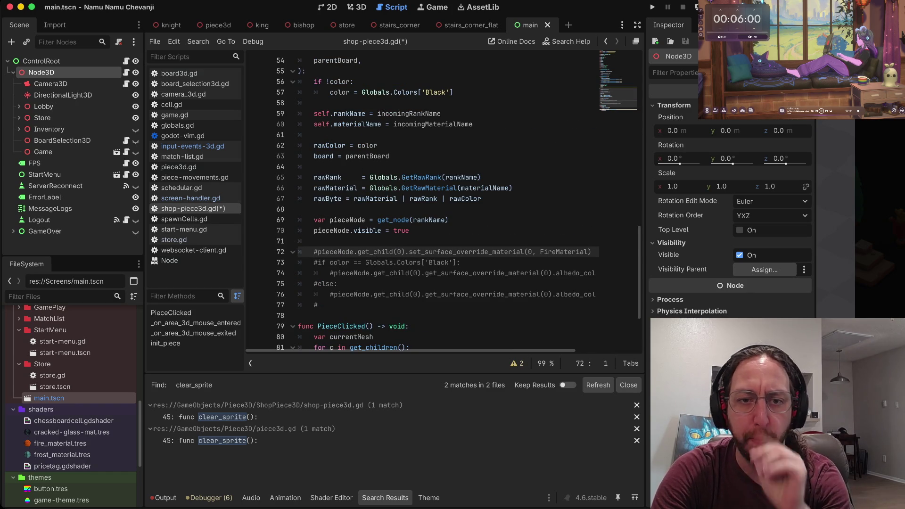
{"action": "key", "text": "k"}
{"action": "key", "text": "k"}
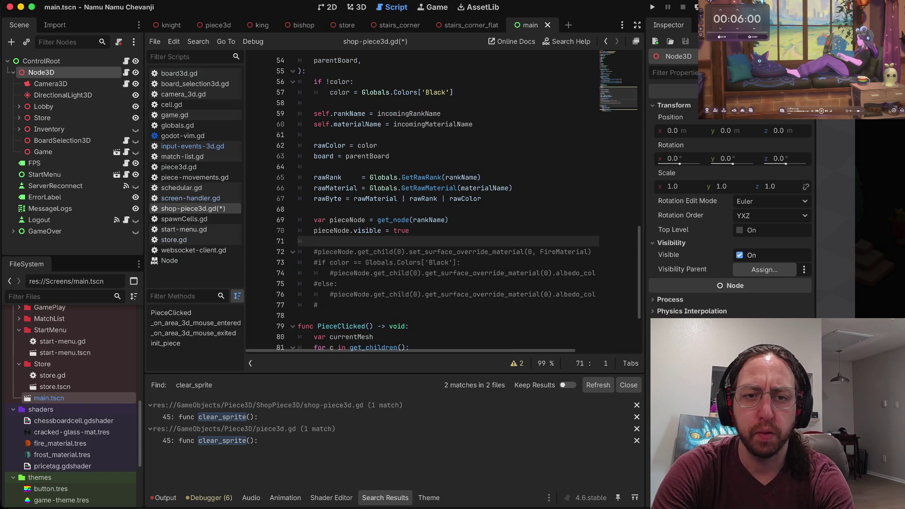
{"action": "key", "text": "k"}
{"action": "key", "text": "k"}
{"action": "key", "text": "k"}
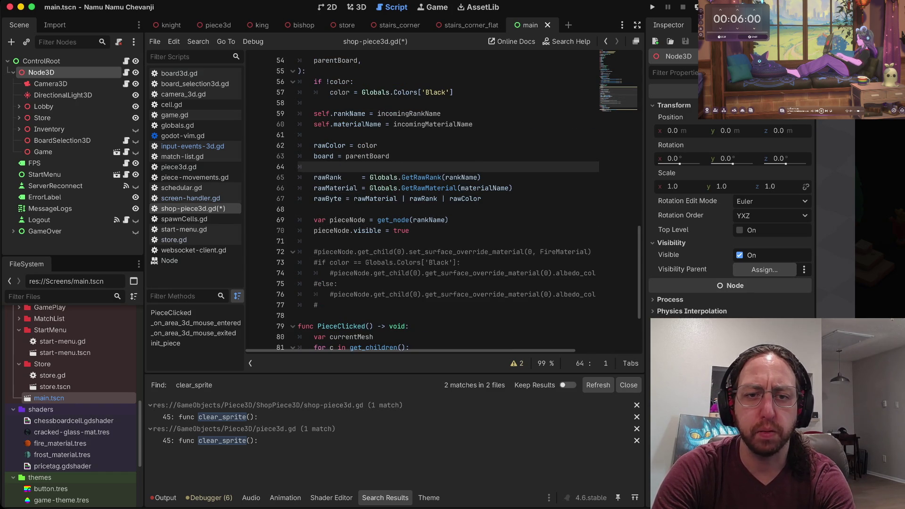
{"action": "key", "text": "O"}
{"action": "type", "text": "var surfaceMaterial = get_node(rankName).get_child(0).get_surface_override_material(0)"}
- Drop the var keyword so line 62 assigns the member surfaceMaterial from get_node(rankName)
{"action": "key", "text": "u"}
{"action": "key", "text": "u"}
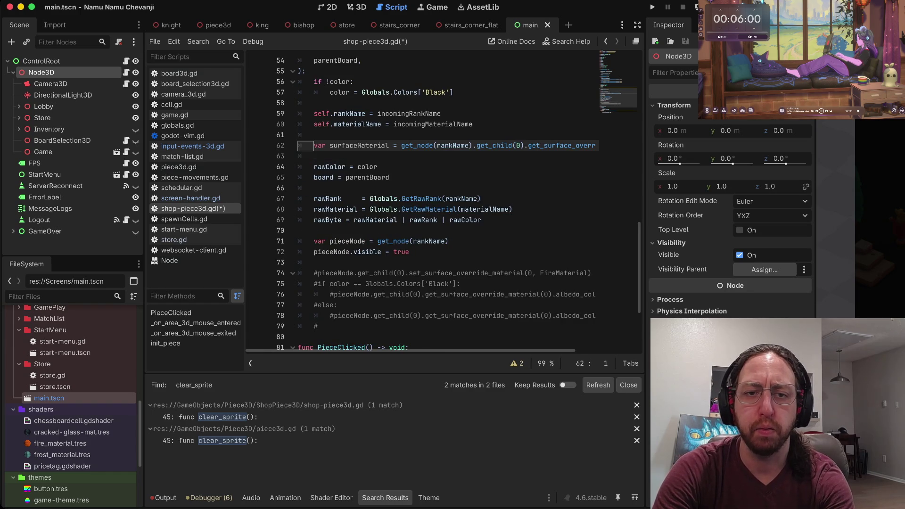
{"action": "key", "text": "w"}
{"action": "key", "text": "w"}
{"action": "key", "text": "w"}
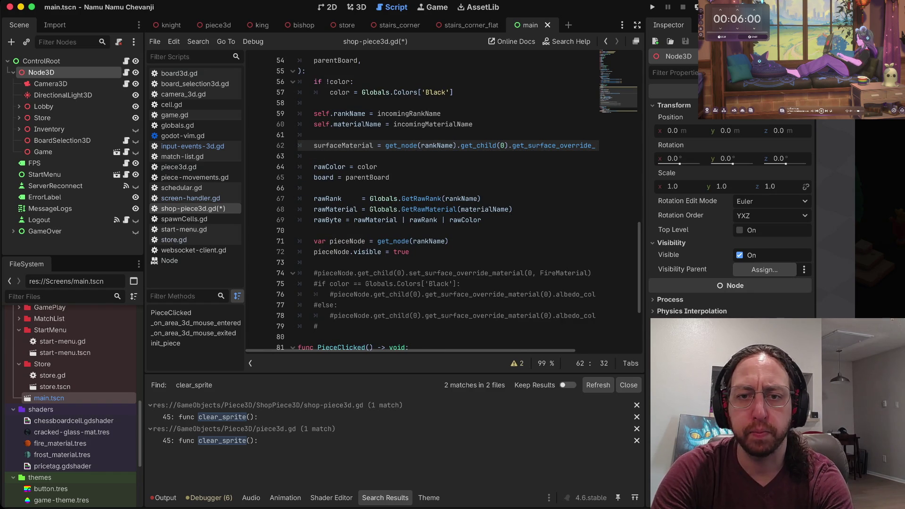
{"action": "key", "text": "w"}
{"action": "key", "text": "w"}
{"action": "key", "text": "w"}
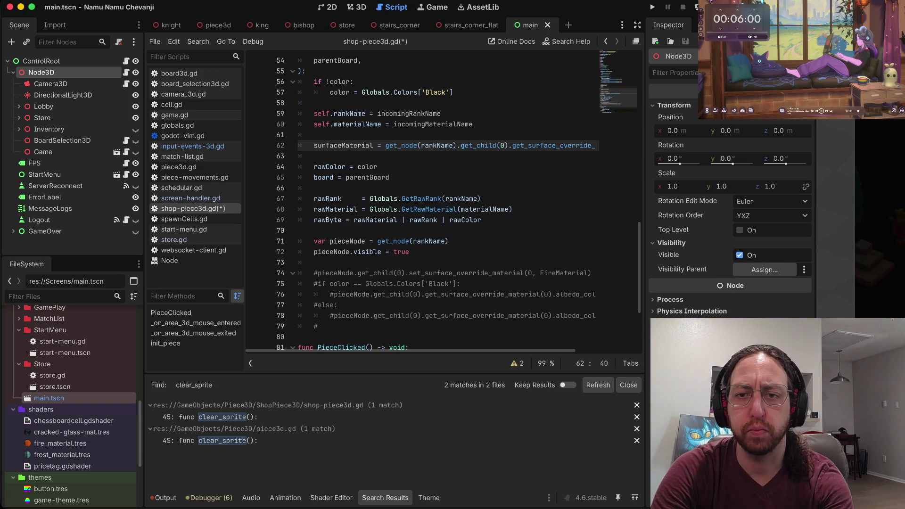
{"action": "key", "text": "dollar"}
{"action": "key", "text": "0"}
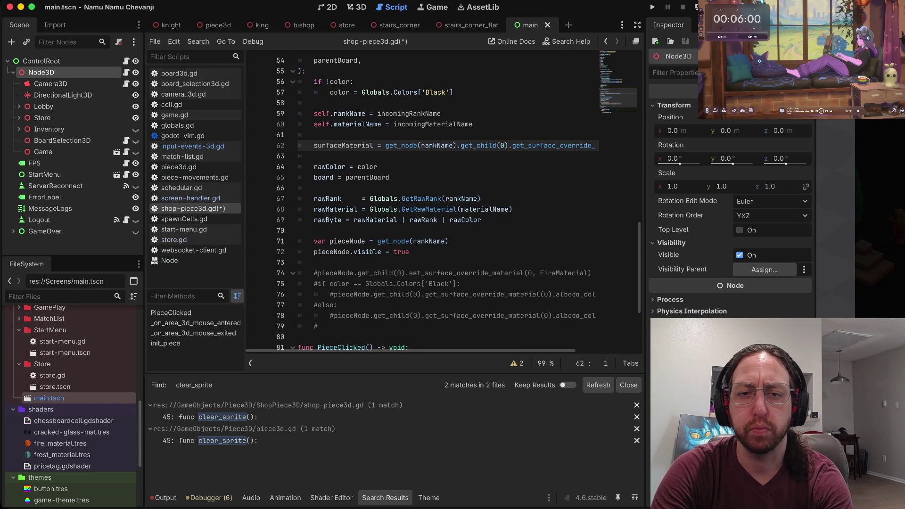
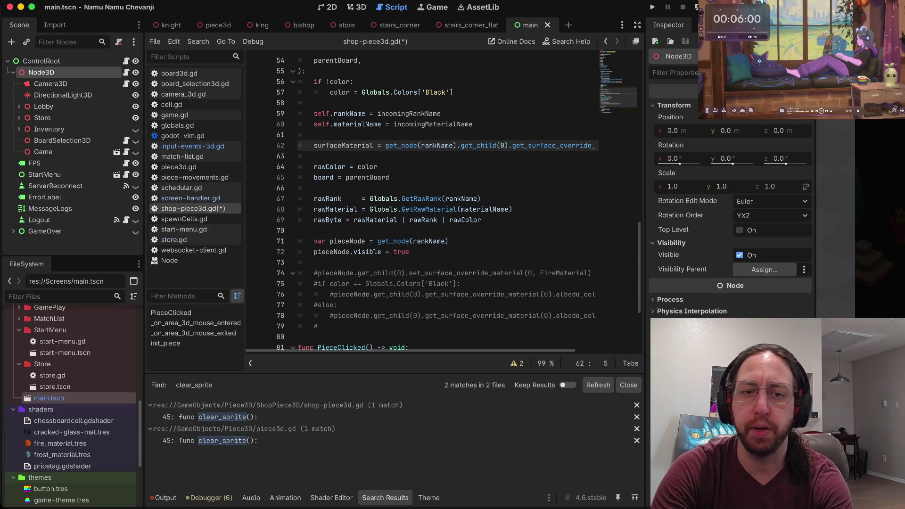
- Move the surfaceMaterial assignment below the commented-out material block in init_piece
{"action": "key", "text": "j"}
{"action": "key", "text": "j"}
{"action": "key", "text": "j"}
{"action": "key", "text": "j"}
{"action": "key", "text": "j"}
{"action": "key", "text": "j"}
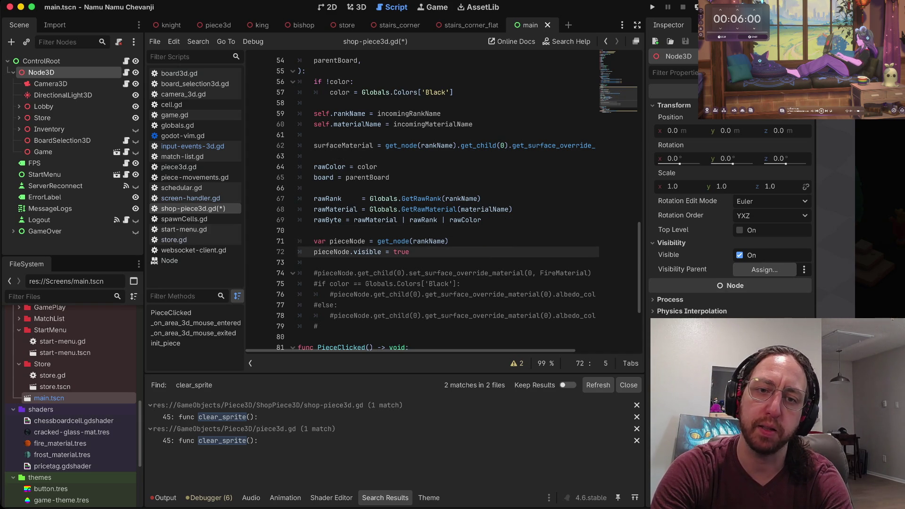
{"action": "key", "text": "k"}
{"action": "key", "text": "k"}
{"action": "key", "text": "k"}
{"action": "key", "text": "d"}
{"action": "key", "text": "d"}
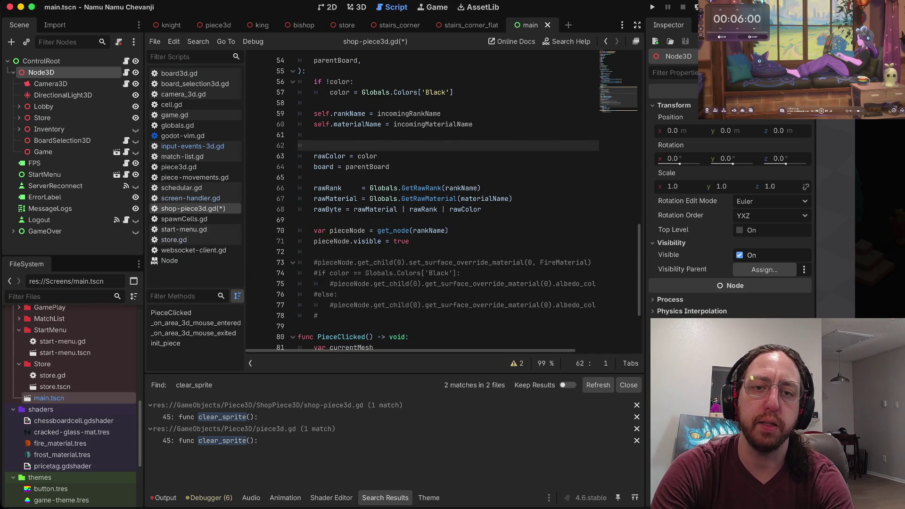
{"action": "key", "text": "j"}
{"action": "key", "text": "j"}
{"action": "key", "text": "j"}
{"action": "key", "text": "j"}
{"action": "key", "text": "j"}
{"action": "key", "text": "j"}
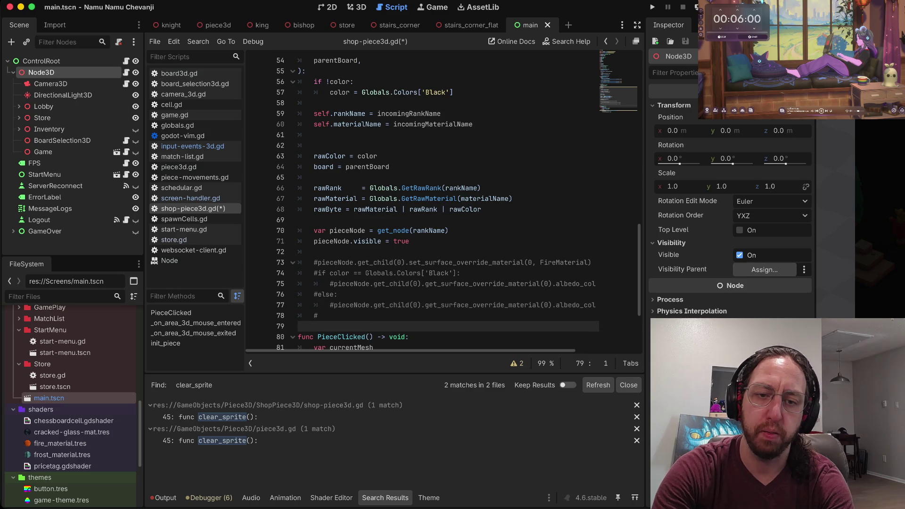
{"action": "key", "text": "p"}
{"action": "key", "text": "O"}
{"action": "key", "text": "Escape"}
{"action": "key", "text": "j"}
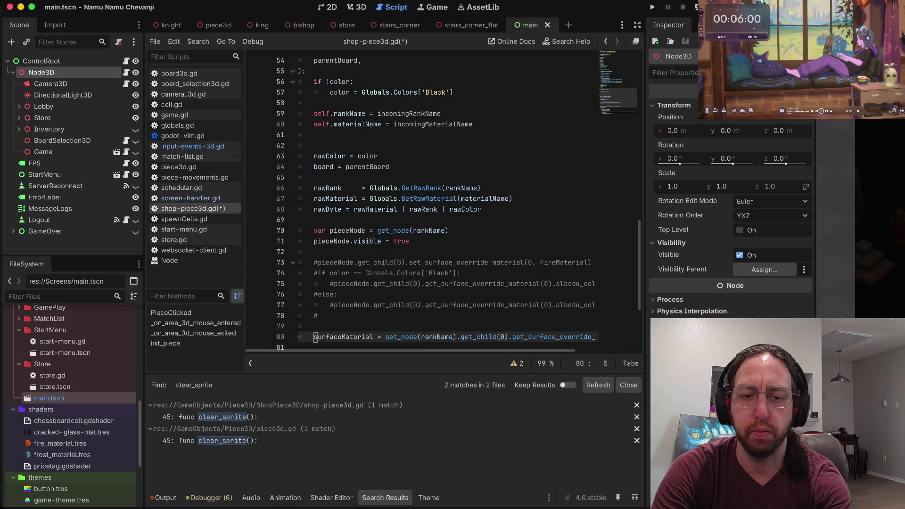
{"action": "key", "text": "w"}
{"action": "key", "text": "w"}
{"action": "key", "text": "w"}
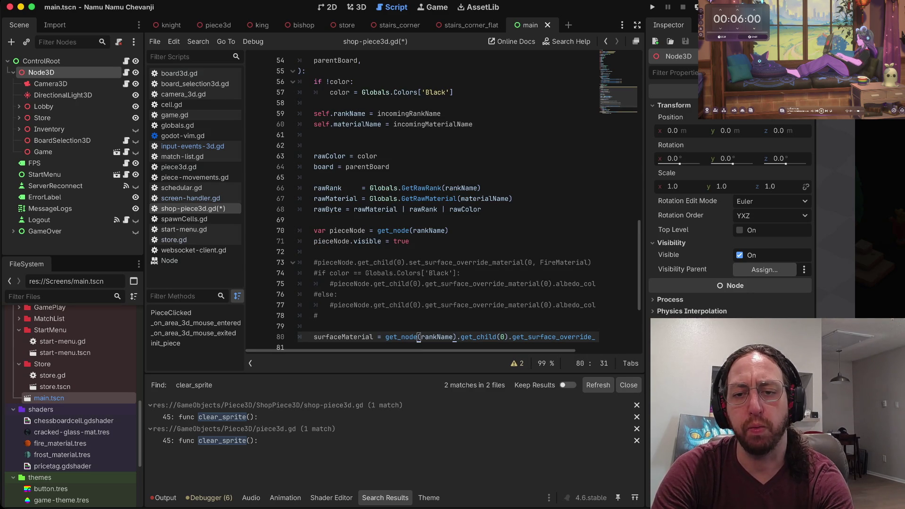
{"action": "key", "text": "k"}
{"action": "key", "text": "k"}
{"action": "key", "text": "k"}
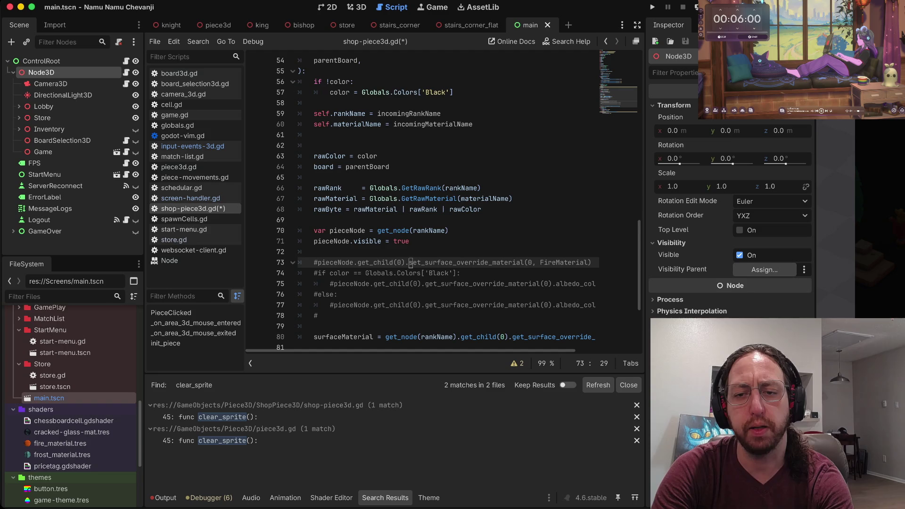
{"action": "key", "text": "percent"}
{"action": "key", "text": "b"}
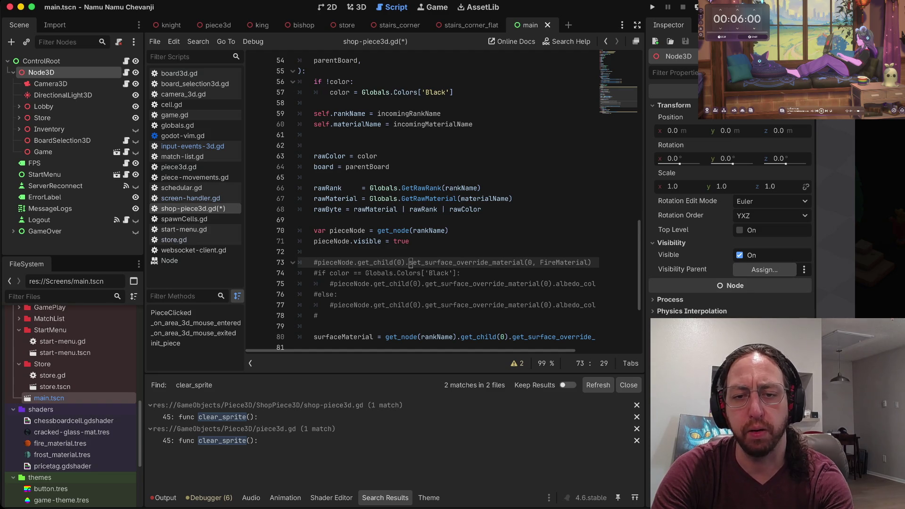
{"action": "type", "text": "s"}
{"action": "key", "text": "b"}
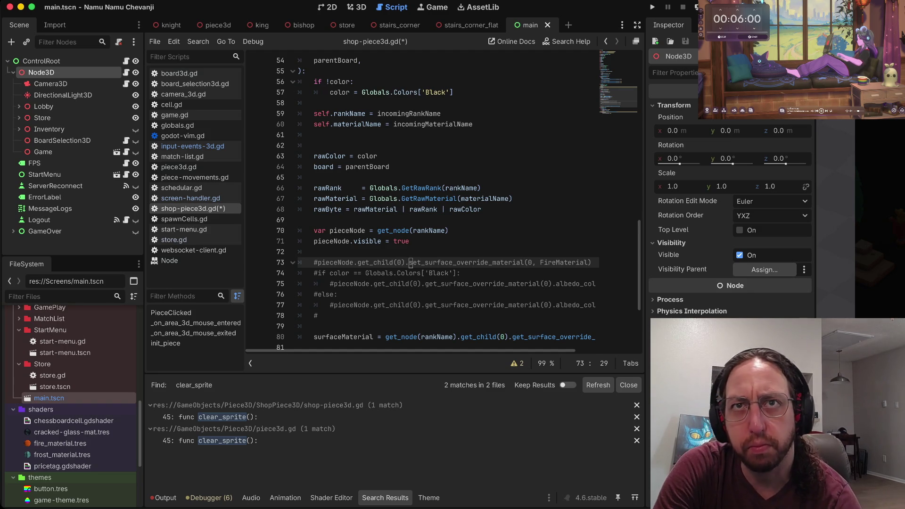
{"action": "key", "text": "j"}
{"action": "key", "text": "j"}
{"action": "key", "text": "j"}
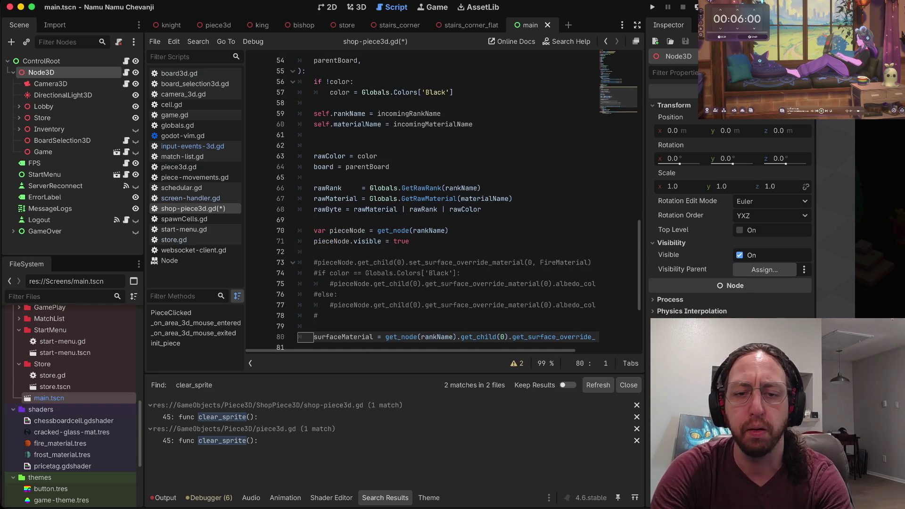
{"action": "key", "text": "asciicircum"}
- Move the originalAlbedoColor line from the hover handler to just after surfaceMaterial in init_piece, then save
{"action": "key", "text": "ctrl+o"}
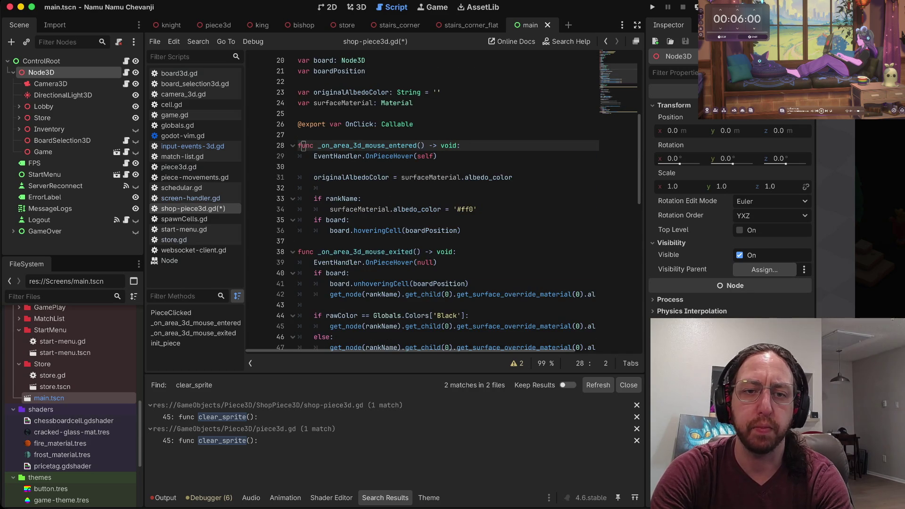
{"action": "key", "text": "j"}
{"action": "key", "text": "j"}
{"action": "key", "text": "j"}
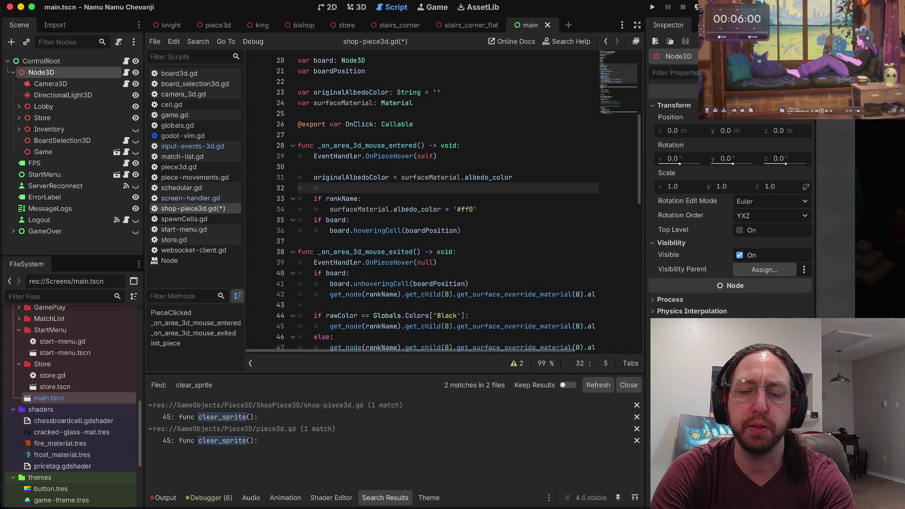
{"action": "key", "text": "j"}
{"action": "key", "text": "dollar"}
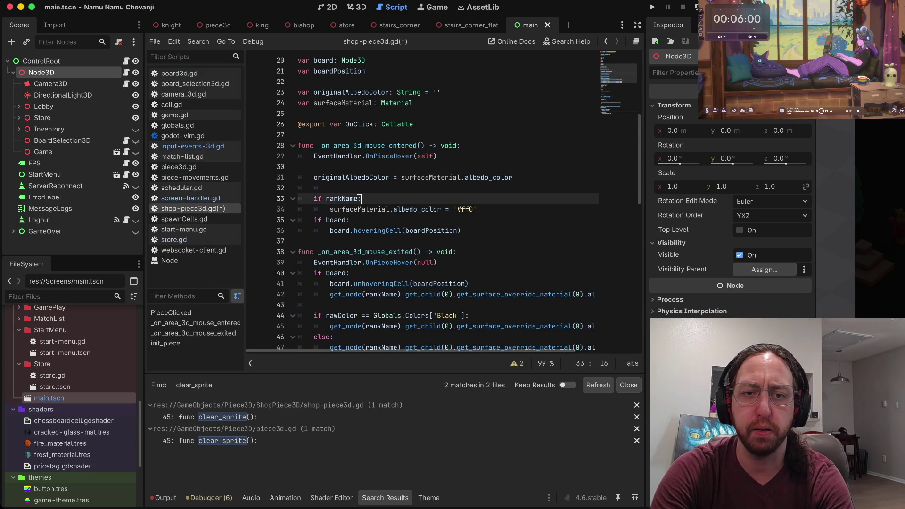
{"action": "key", "text": "j"}
{"action": "key", "text": "j"}
{"action": "key", "text": "j"}
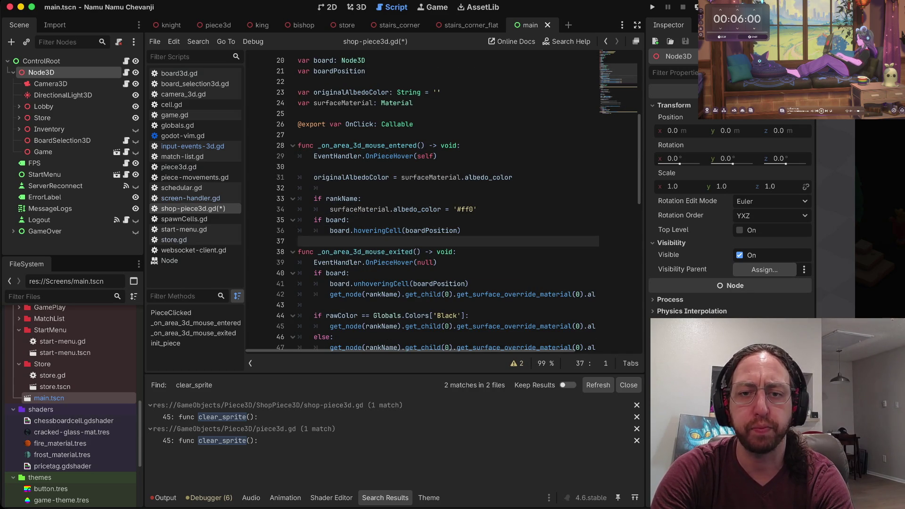
{"action": "key", "text": "k"}
{"action": "key", "text": "k"}
{"action": "key", "text": "k"}
{"action": "key", "text": "dollar"}
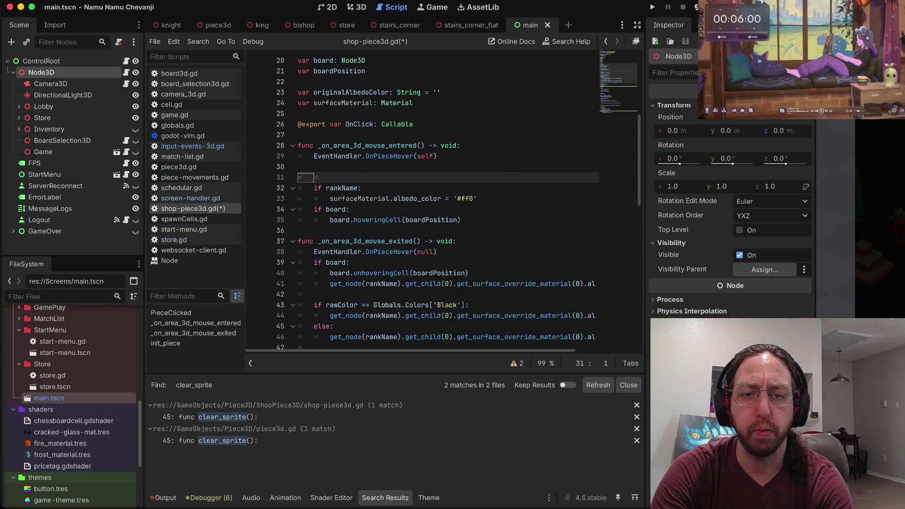
{"action": "key", "text": "ctrl+d"}
{"action": "key", "text": "ctrl+d"}
{"action": "key", "text": "ctrl+d"}
{"action": "key", "text": "j"}
{"action": "key", "text": "j"}
{"action": "key", "text": "ctrl+d"}
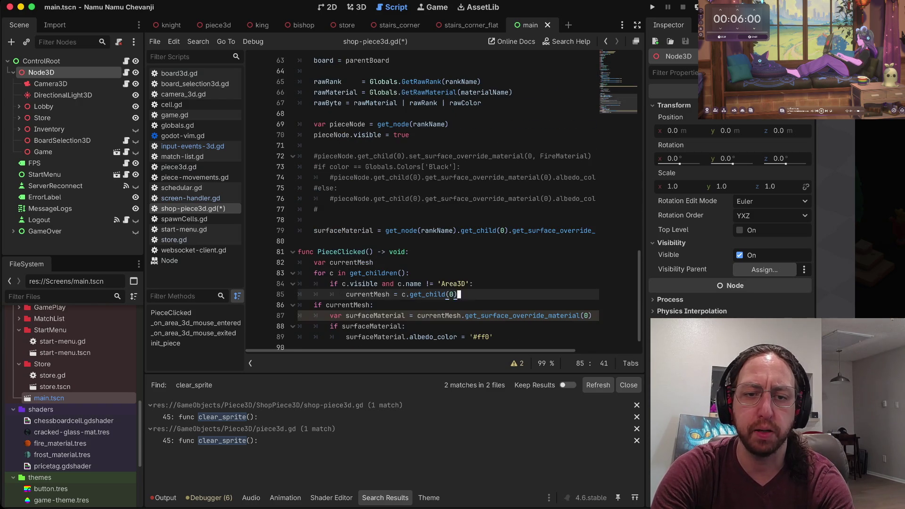
{"action": "key", "text": "k"}
{"action": "key", "text": "k"}
{"action": "key", "text": "k"}
{"action": "key", "text": "j"}
{"action": "key", "text": "dollar"}
{"action": "key", "text": "d"}
{"action": "key", "text": "d"}
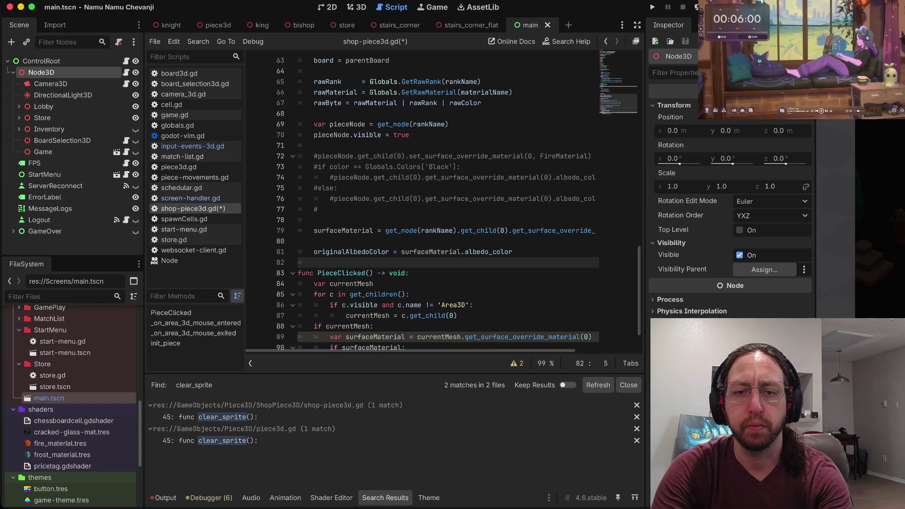
{"action": "key", "text": "k"}
{"action": "key", "text": "shift+p"}
{"action": "key", "text": "ctrl+s"}
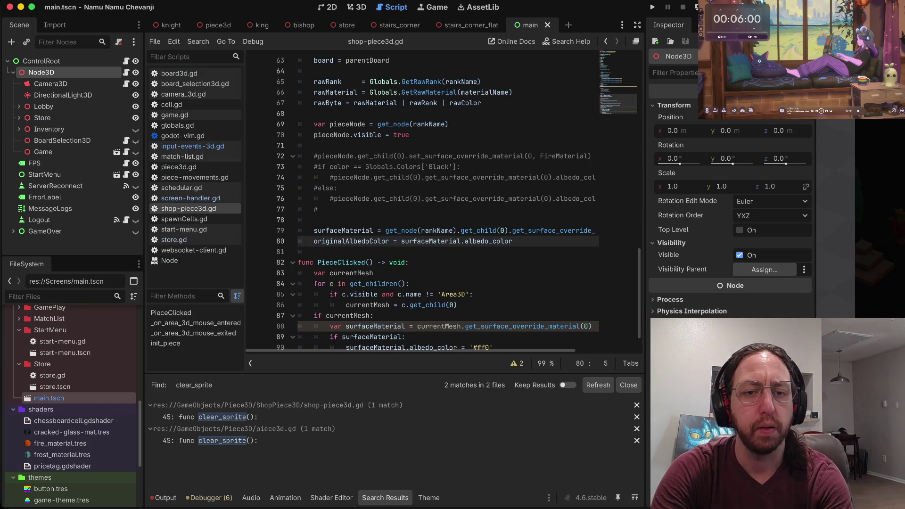
- Delete the leftover blank line in the mouse-entered hover handler
{"action": "key", "text": "g"}
{"action": "key", "text": "d"}
{"action": "key", "text": "j"}
{"action": "key", "text": "j"}
{"action": "key", "text": "j"}
{"action": "key", "text": "j"}
{"action": "key", "text": "j"}
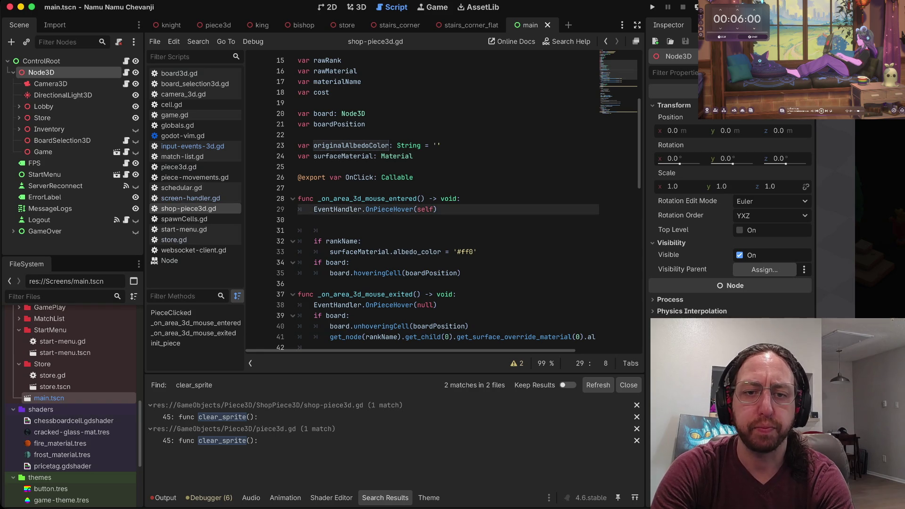
{"action": "key", "text": "k"}
{"action": "key", "text": "dollar"}
{"action": "key", "text": "d"}
{"action": "key", "text": "d"}
{"action": "key", "text": "j"}
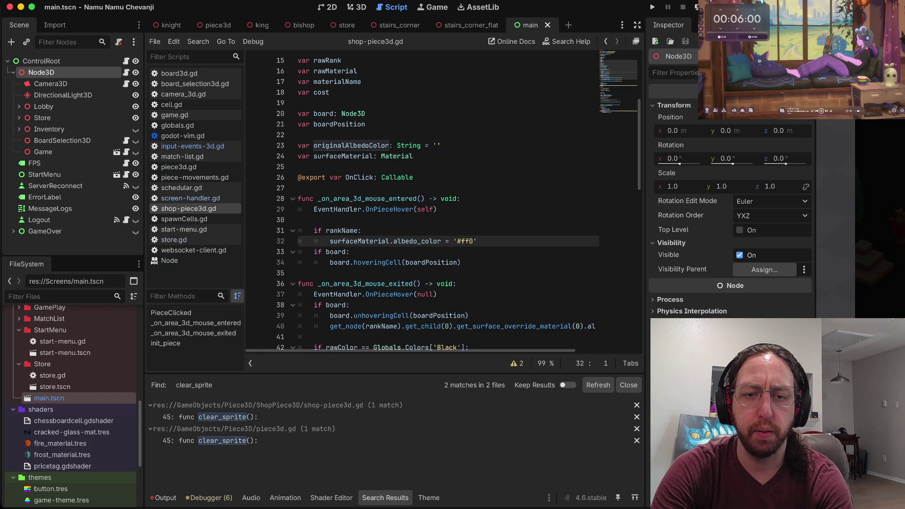
{"action": "key", "text": "j"}
- Delete the board unhoveringCell block from the mouse-exited handler
{"action": "key", "text": "k"}
{"action": "key", "text": "f"}
{"action": "key", "text": "apostrophe"}
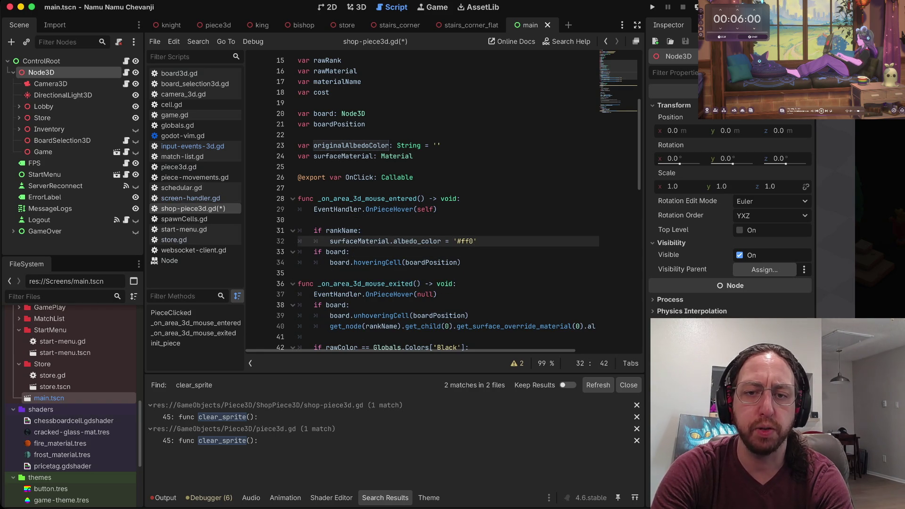
{"action": "key", "text": "j"}
{"action": "key", "text": "j"}
{"action": "key", "text": "j"}
{"action": "key", "text": "j"}
{"action": "key", "text": "j"}
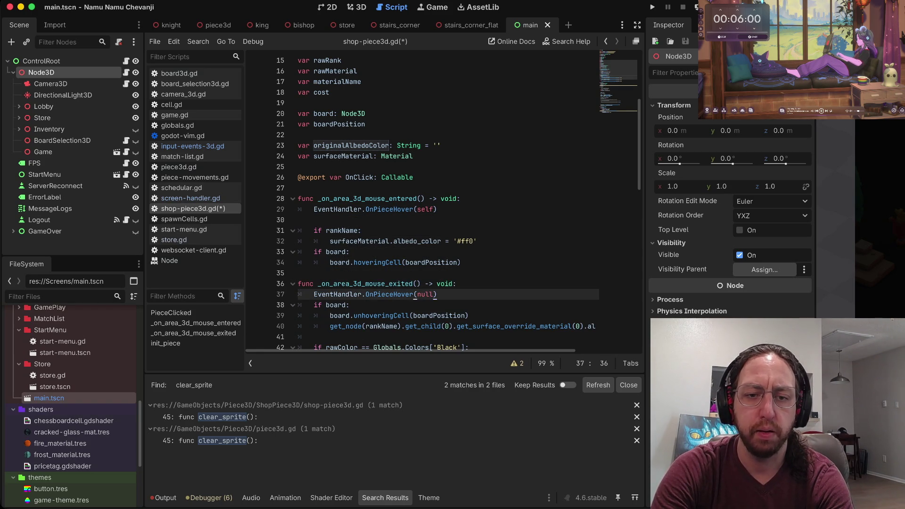
{"action": "key", "text": "k"}
{"action": "key", "text": "k"}
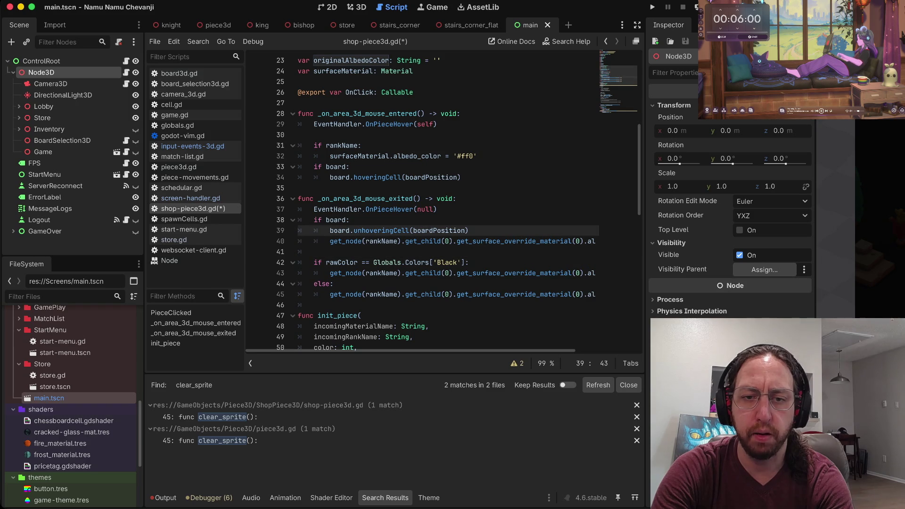
{"action": "key", "text": "j"}
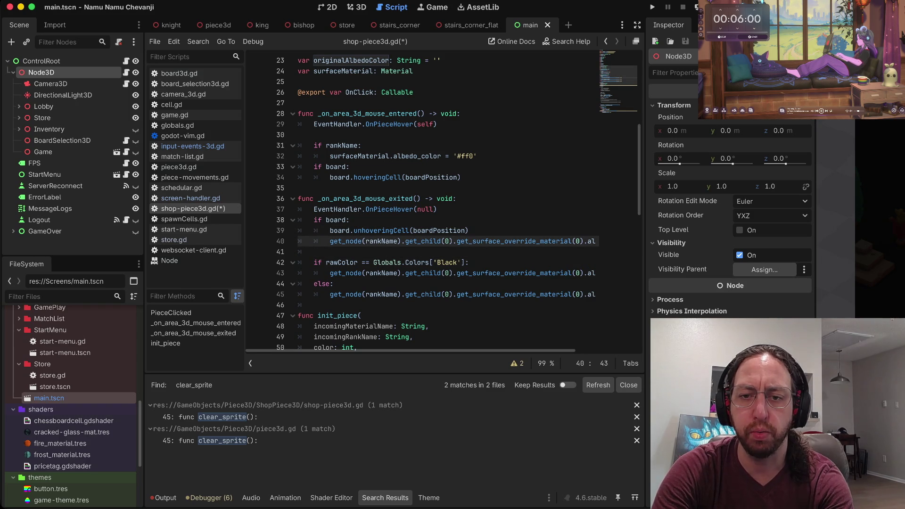
{"action": "key", "text": "dollar"}
{"action": "key", "text": "I"}
{"action": "key", "text": "Return"}
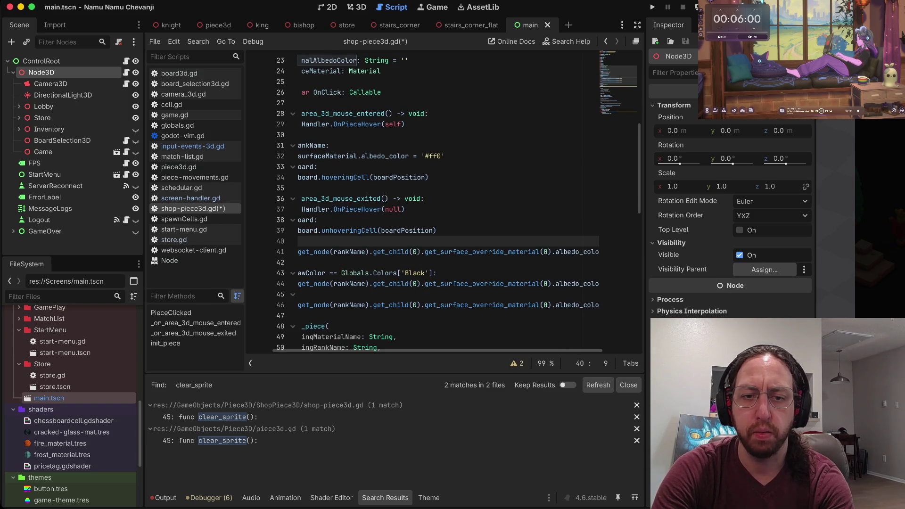
{"action": "key", "text": "Escape"}
{"action": "key", "text": "u"}
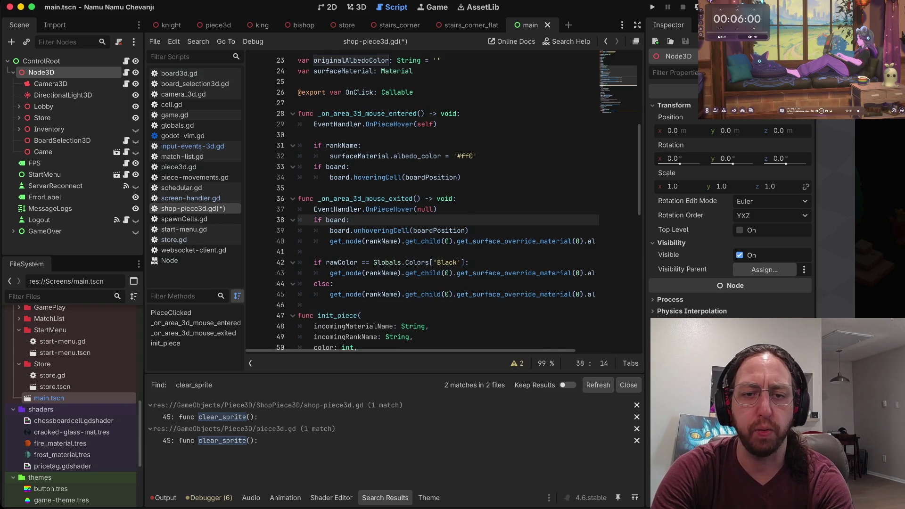
{"action": "key", "text": "d"}
{"action": "key", "text": "d"}
{"action": "key", "text": "d"}
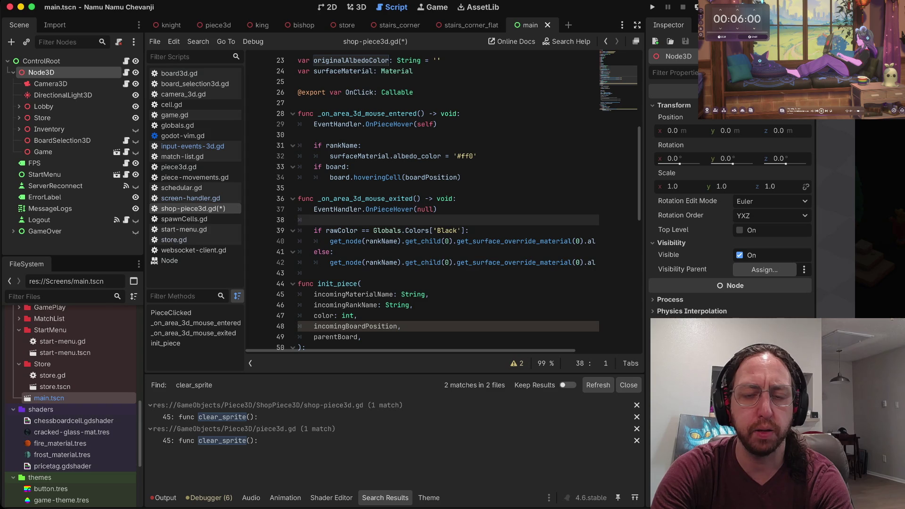
- Replace the get_node method chain before .albedo_color with surfaceMaterial
{"action": "key", "text": "j"}
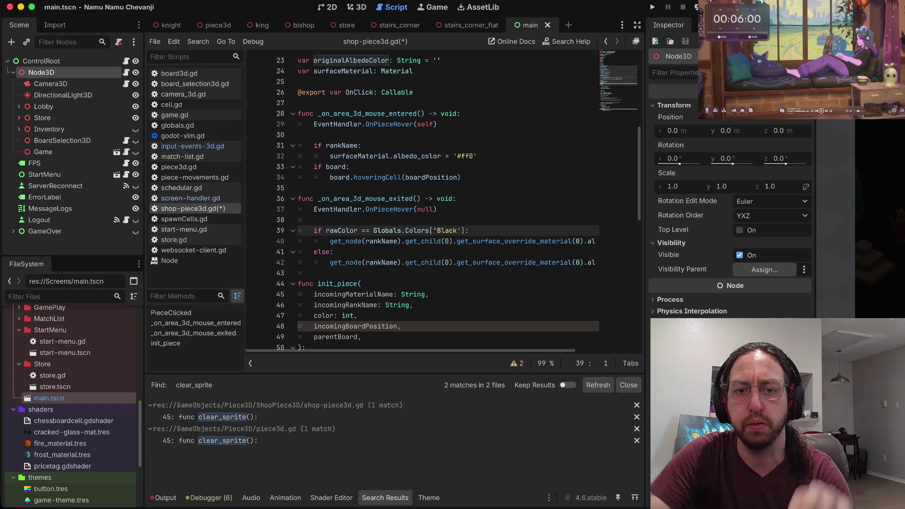
{"action": "key", "text": "j"}
{"action": "key", "text": "w"}
{"action": "key", "text": "v"}
{"action": "key", "text": "e"}
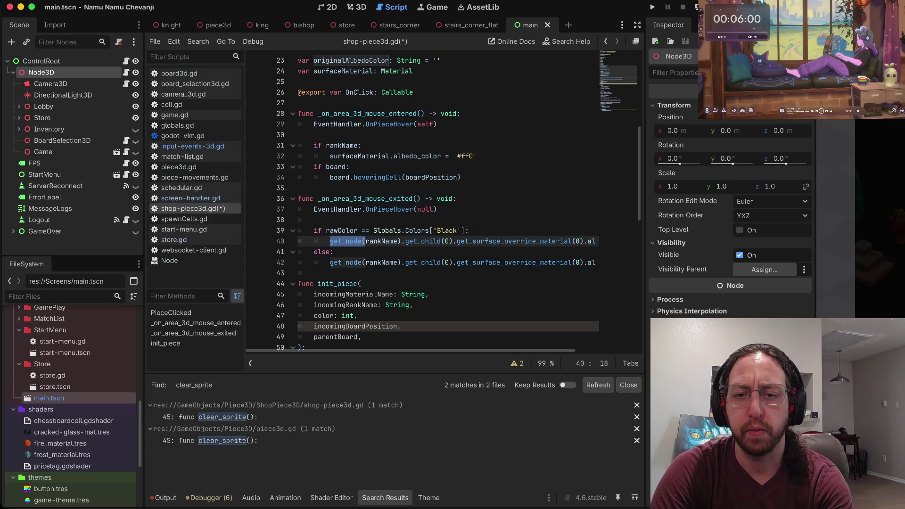
{"action": "key", "text": "e"}
{"action": "key", "text": "e"}
{"action": "key", "text": "e"}
{"action": "type", "text": ".albedo_color = '#000"}
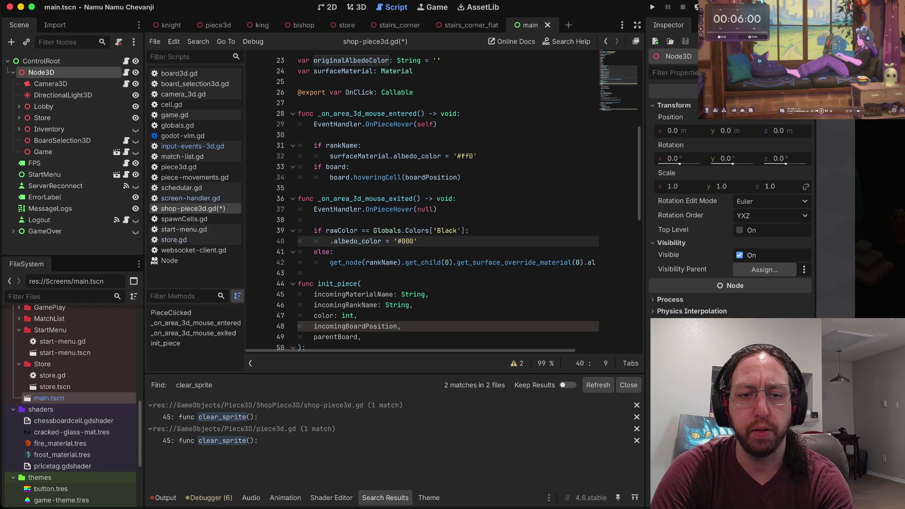
{"action": "type", "text": "surfaceM"}
{"action": "key", "text": "Return"}
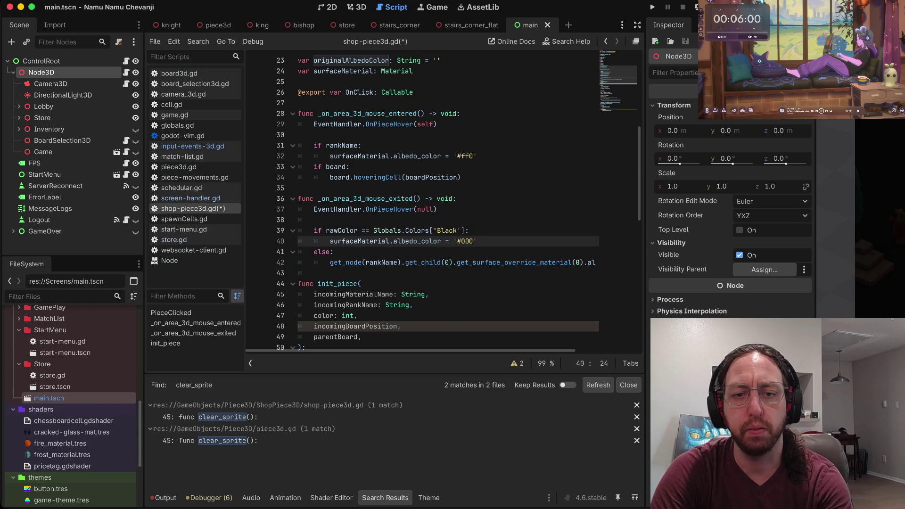
{"action": "key", "text": "Escape"}
- Remove the else branch and the black-piece rawColor condition, dedenting the colour reset line
{"action": "key", "text": "j"}
{"action": "key", "text": "j"}
{"action": "key", "text": "j"}
{"action": "key", "text": "k"}
{"action": "key", "text": "w"}
{"action": "key", "text": "v"}
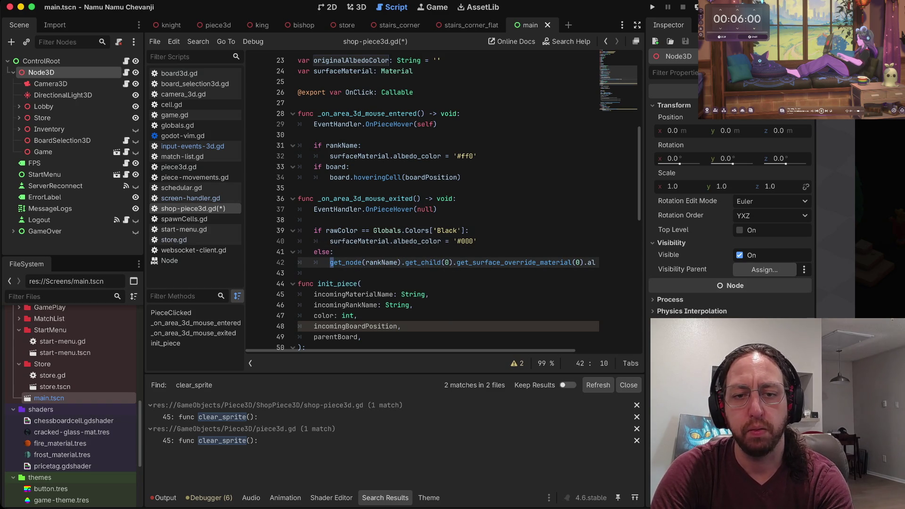
{"action": "key", "text": "e"}
{"action": "key", "text": "e"}
{"action": "key", "text": "e"}
{"action": "key", "text": "Escape"}
{"action": "key", "text": "d"}
{"action": "key", "text": "k"}
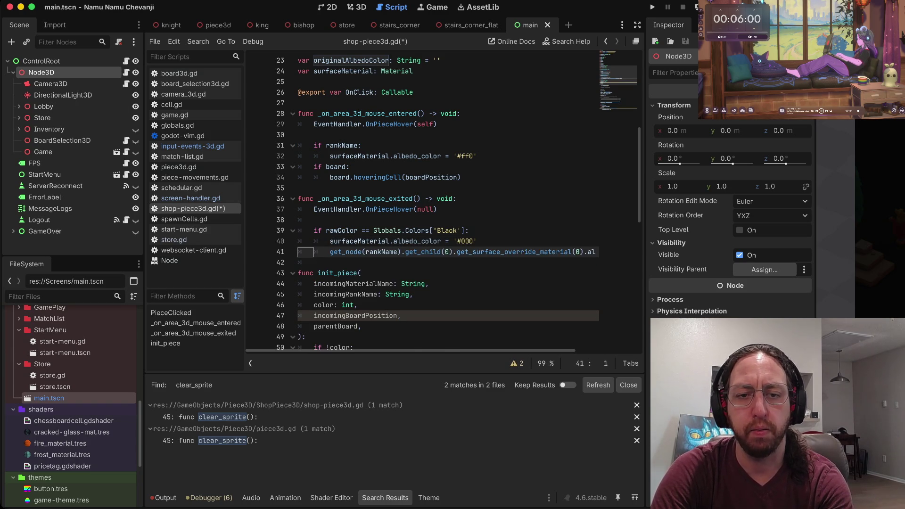
{"action": "key", "text": "k"}
{"action": "key", "text": "k"}
{"action": "key", "text": "d"}
{"action": "key", "text": "d"}
{"action": "key", "text": "less"}
{"action": "key", "text": "less"}
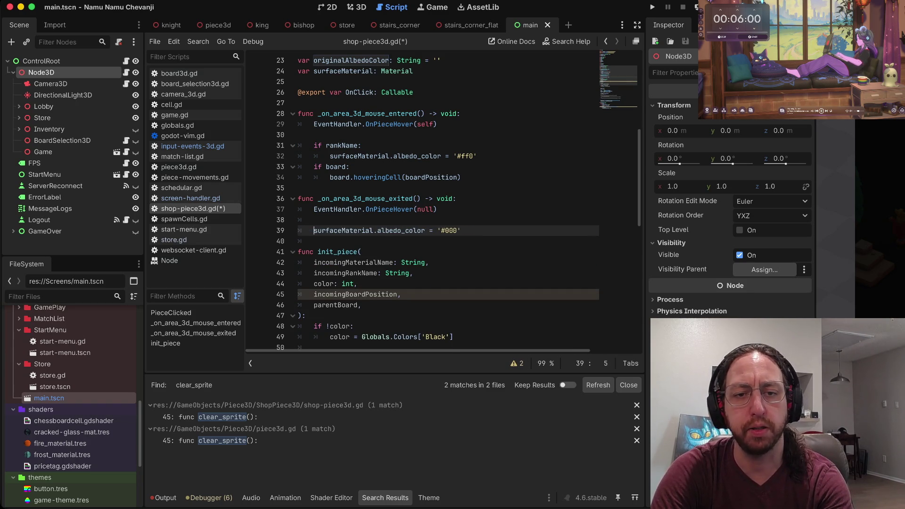
{"action": "key", "text": "k"}
{"action": "key", "text": "d"}
{"action": "key", "text": "d"}
- Change the reset colour from '#000' to originalAlbedoColor and save the script
{"action": "key", "text": "f"}
{"action": "key", "text": "apostrophe"}
{"action": "type", "text": "C"}
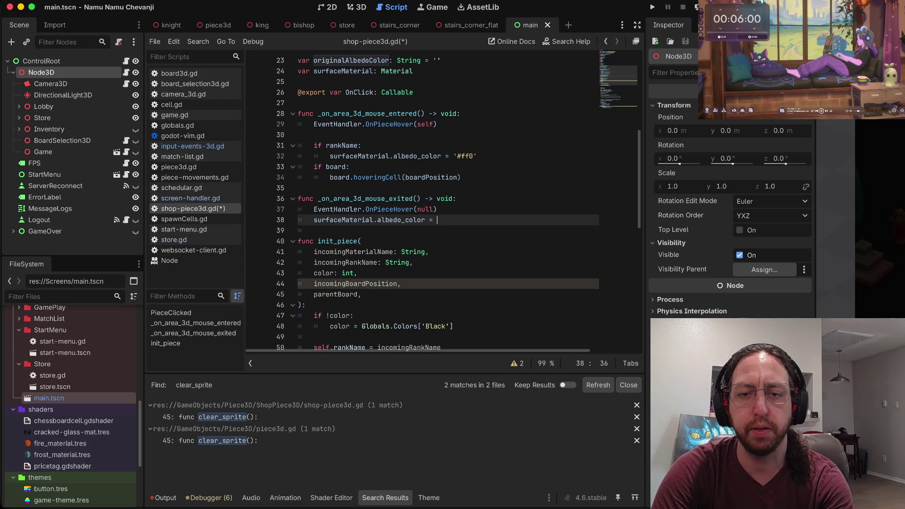
{"action": "type", "text": "origin"}
{"action": "key", "text": "Return"}
{"action": "key", "text": "Escape"}
{"action": "key", "text": "asciicircum"}
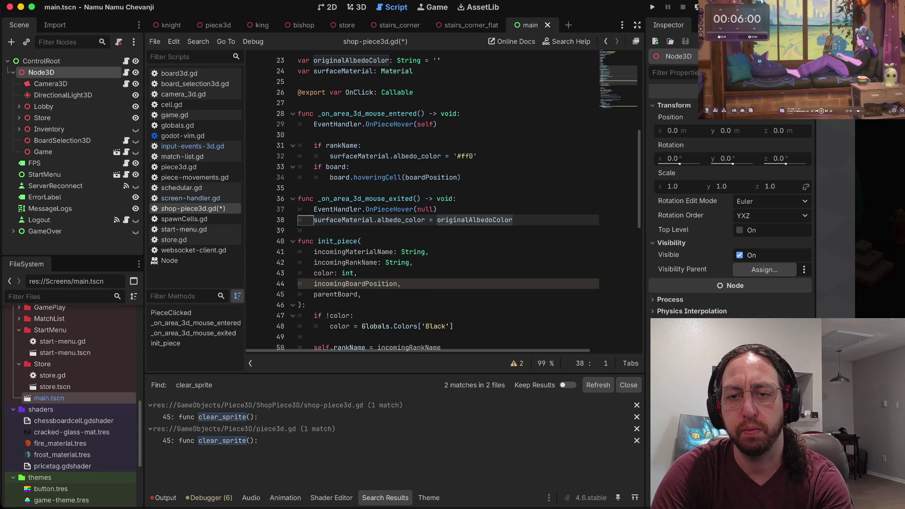
{"action": "key", "text": "ctrl+s"}
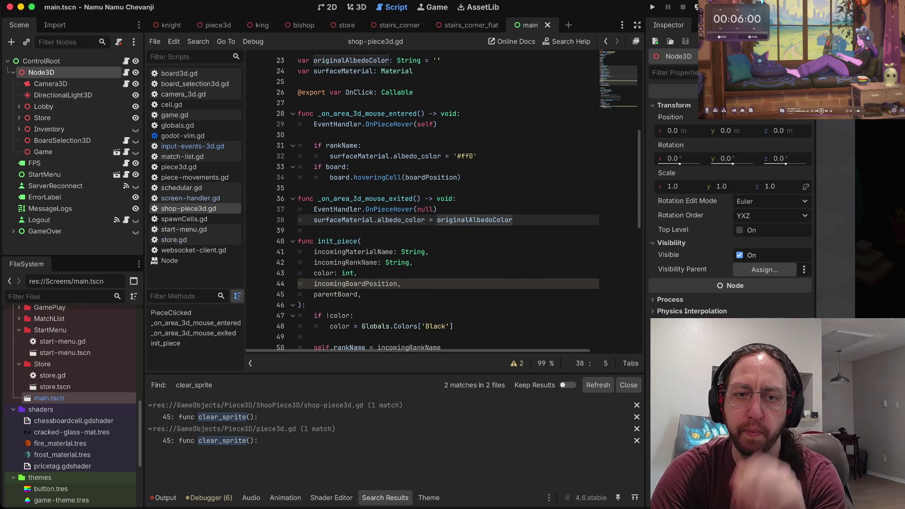
- Delete the board hoveringCell and rankName lines so hover always sets '#ff0'
{"action": "key", "text": "k"}
{"action": "key", "text": "k"}
{"action": "key", "text": "k"}
{"action": "key", "text": "k"}
{"action": "key", "text": "k"}
{"action": "key", "text": "d"}
{"action": "key", "text": "j"}
{"action": "key", "text": "k"}
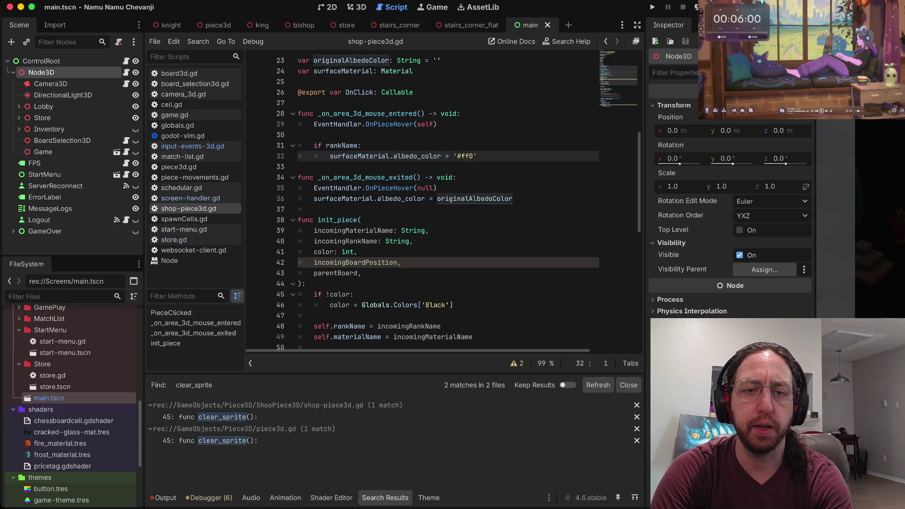
{"action": "key", "text": "k"}
{"action": "key", "text": "d"}
{"action": "key", "text": "d"}
{"action": "key", "text": "k"}
{"action": "key", "text": "d"}
{"action": "key", "text": "d"}
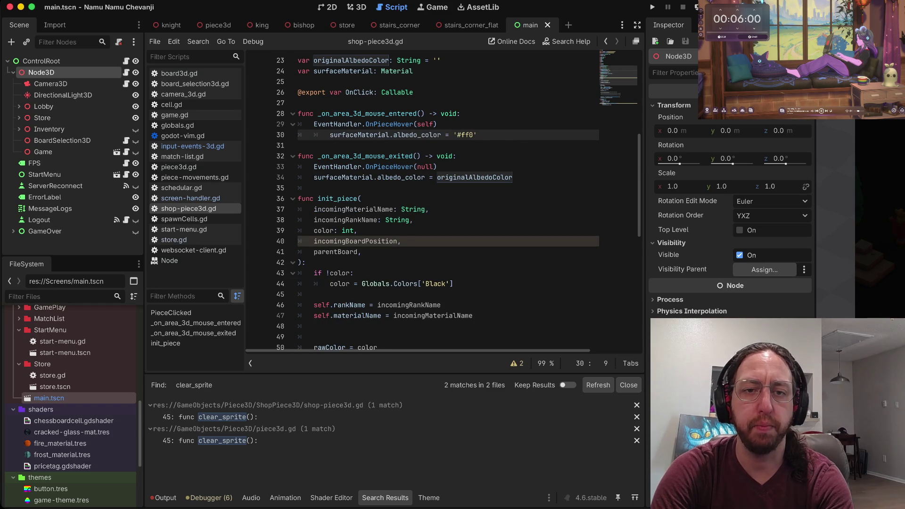
{"action": "key", "text": "less"}
{"action": "key", "text": "less"}
{"action": "key", "text": "w"}
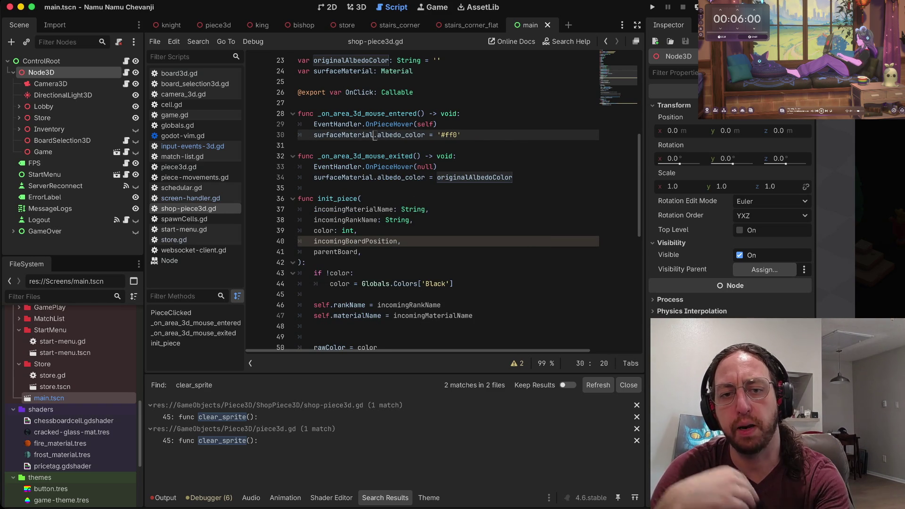
- Remove the incomingBoardPosition and parentBoard parameters from init_piece
{"action": "key", "text": "j"}
{"action": "key", "text": "j"}
{"action": "key", "text": "j"}
{"action": "key", "text": "0"}
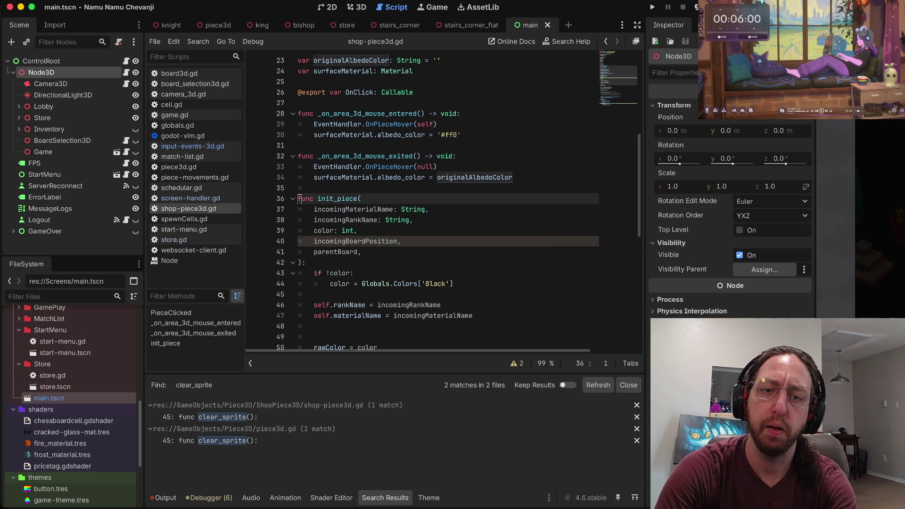
{"action": "key", "text": "j"}
{"action": "key", "text": "e"}
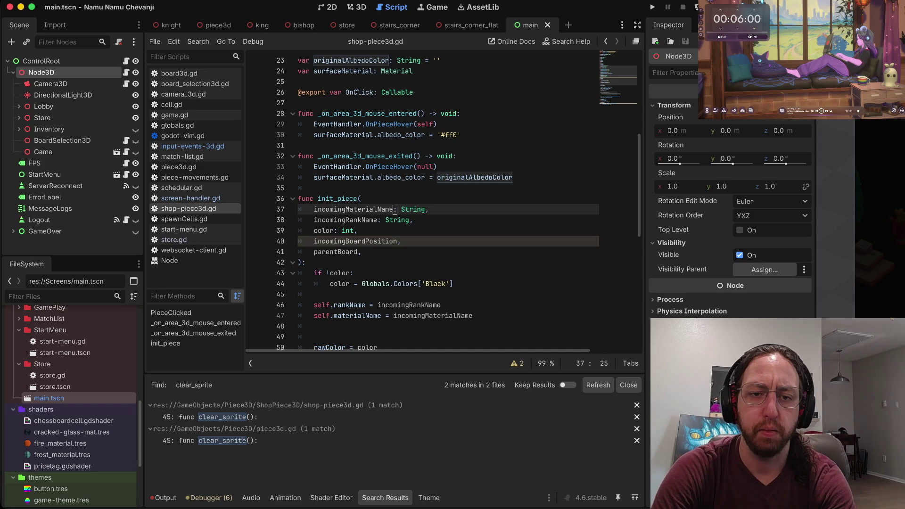
{"action": "key", "text": "j"}
{"action": "key", "text": "j"}
{"action": "key", "text": "0"}
{"action": "key", "text": "j"}
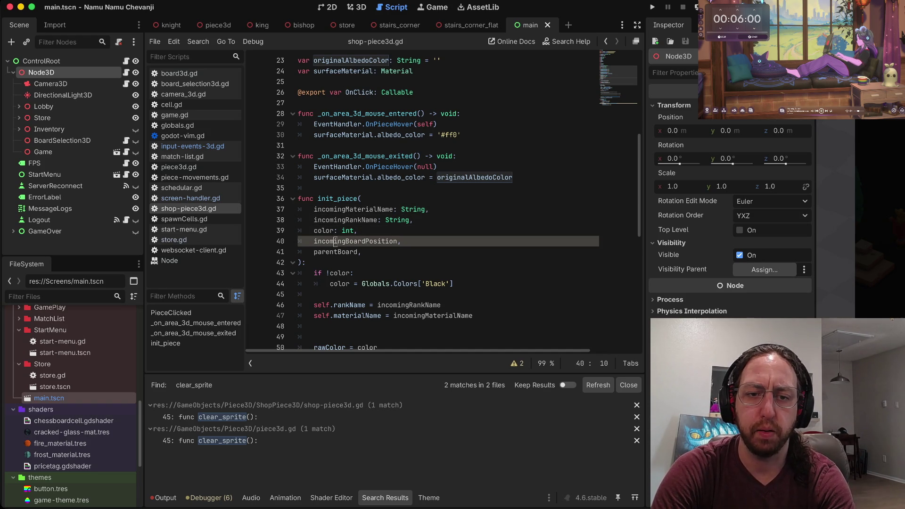
{"action": "key", "text": "d"}
{"action": "key", "text": "d"}
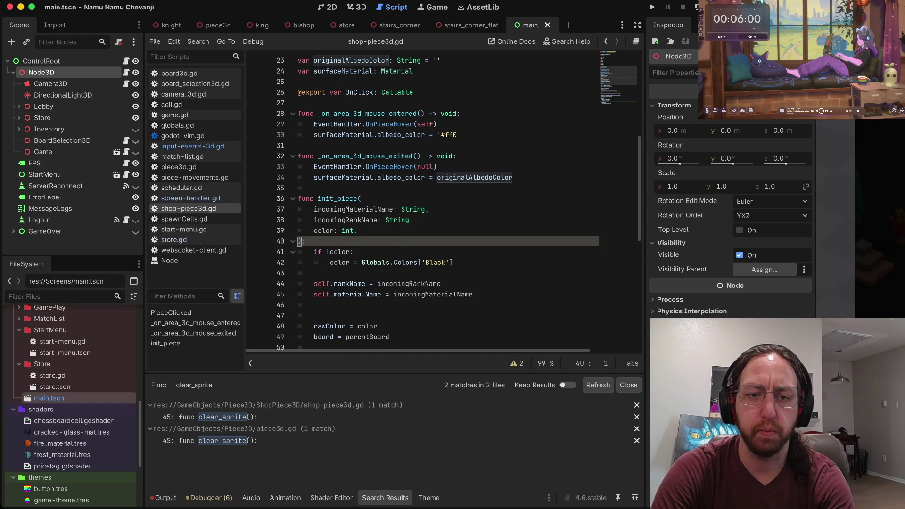
{"action": "key", "text": "d"}
{"action": "key", "text": "d"}
{"action": "key", "text": "j"}
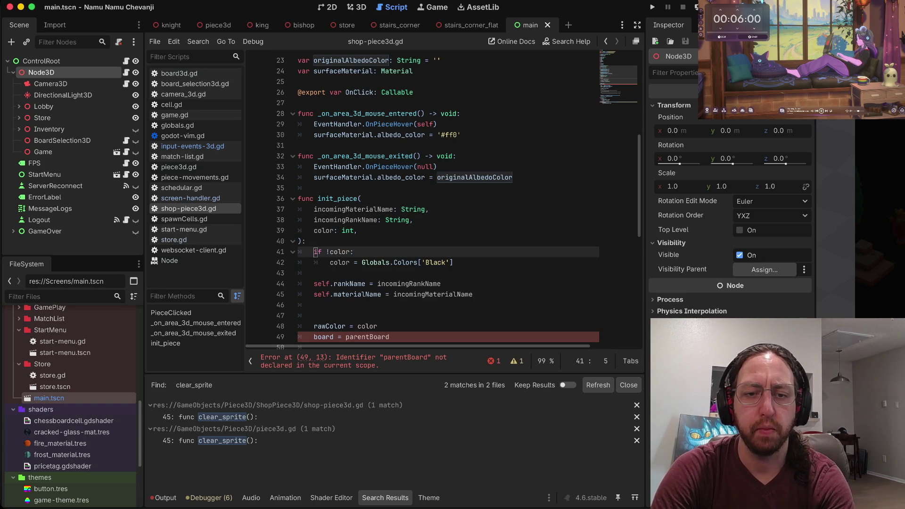
- Delete the board = parentBoard line from init_piece
{"action": "key", "text": "k"}
{"action": "key", "text": "k"}
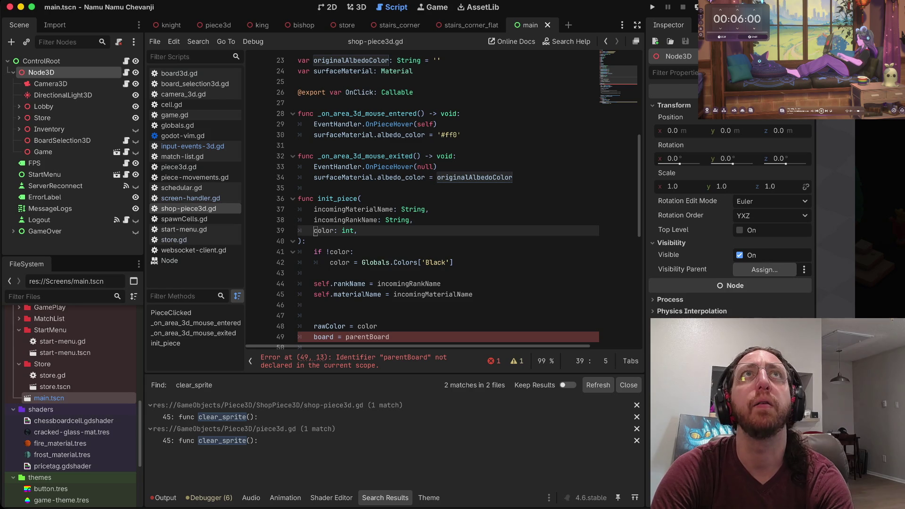
{"action": "key", "text": "j"}
{"action": "key", "text": "j"}
{"action": "key", "text": "j"}
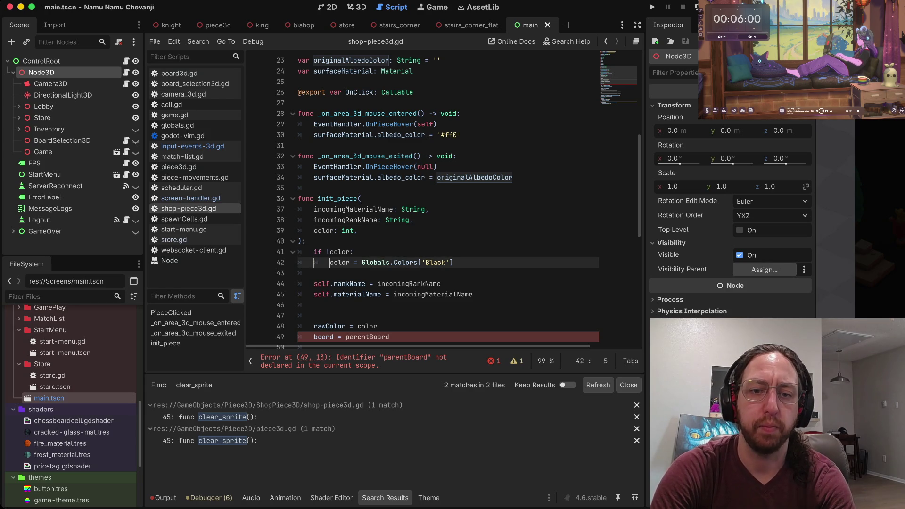
{"action": "key", "text": "k"}
{"action": "key", "text": "k"}
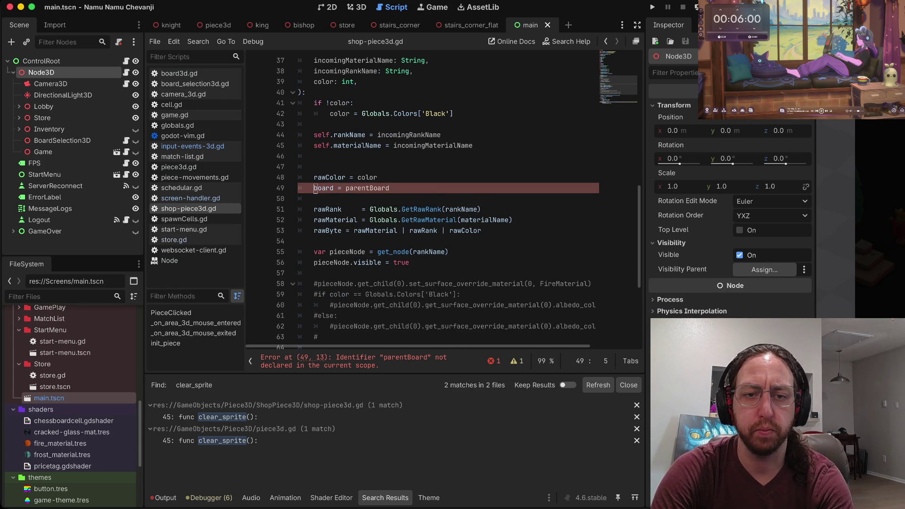
{"action": "key", "text": "d"}
{"action": "key", "text": "d"}
{"action": "key", "text": "j"}
{"action": "key", "text": "j"}
{"action": "key", "text": "j"}
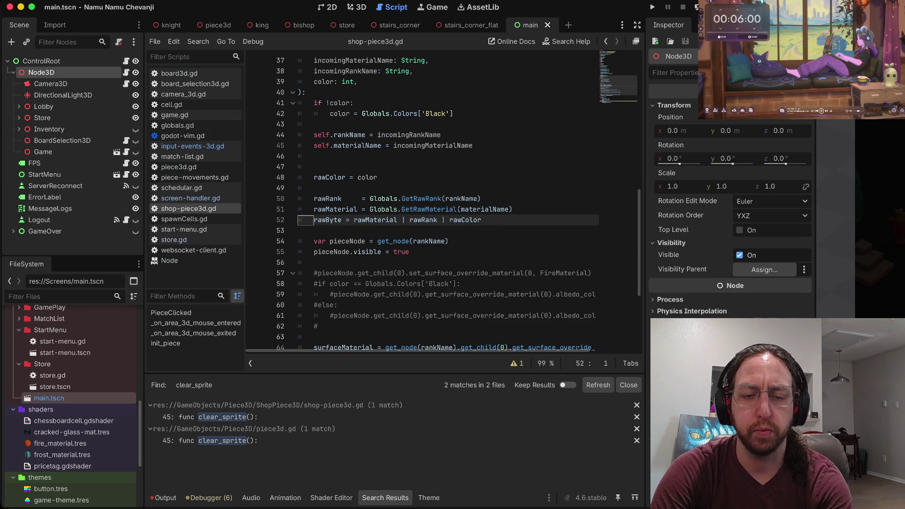
{"action": "key", "text": "j"}
{"action": "key", "text": "j"}
{"action": "key", "text": "j"}
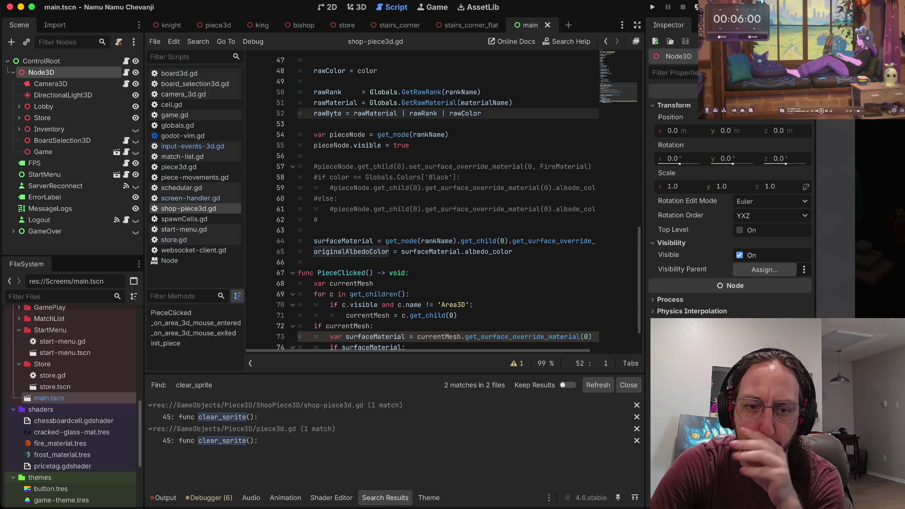
{"action": "scroll", "coordinate": [444, 200], "scroll_direction": "down", "scroll_amount": 1}
- Delete the local surfaceMaterial lookup line in PieceClicked
{"action": "left_click", "coordinate": [376, 305]}
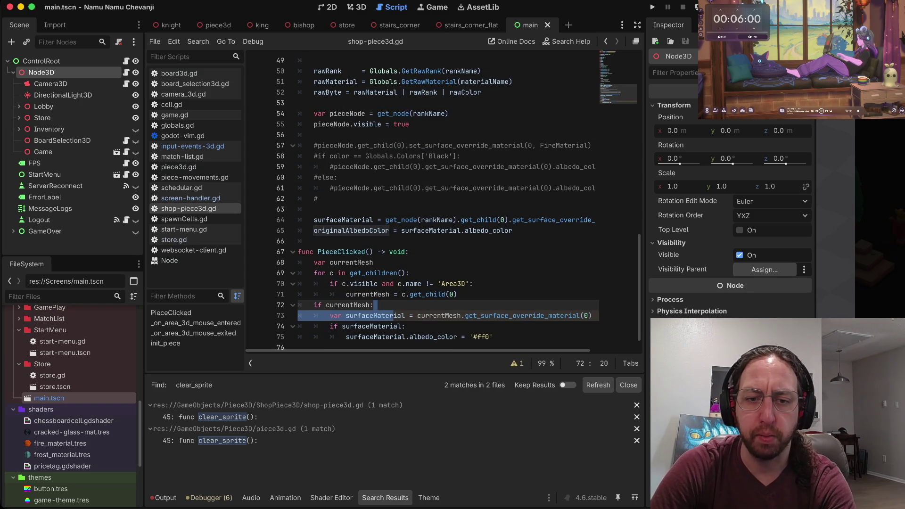
{"action": "key", "text": "v"}
{"action": "key", "text": "k"}
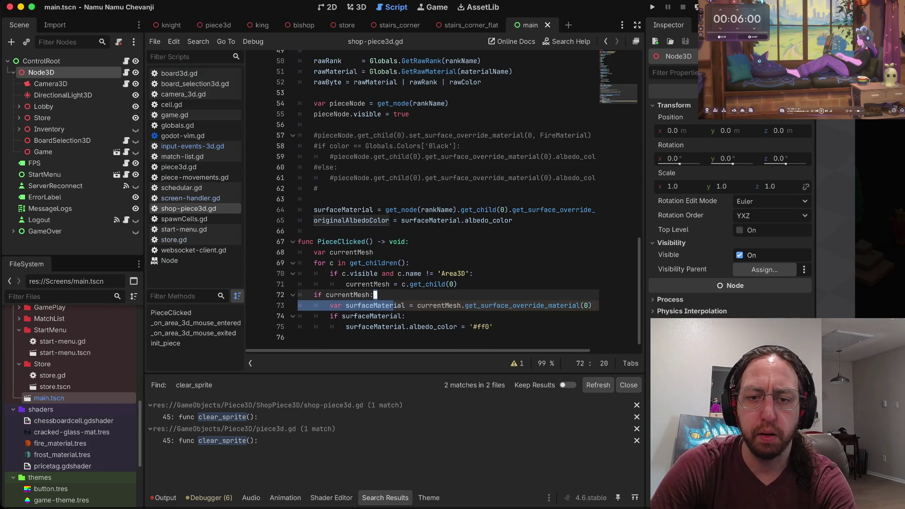
{"action": "key", "text": "Escape"}
{"action": "key", "text": "j"}
{"action": "key", "text": "w"}
{"action": "key", "text": "V"}
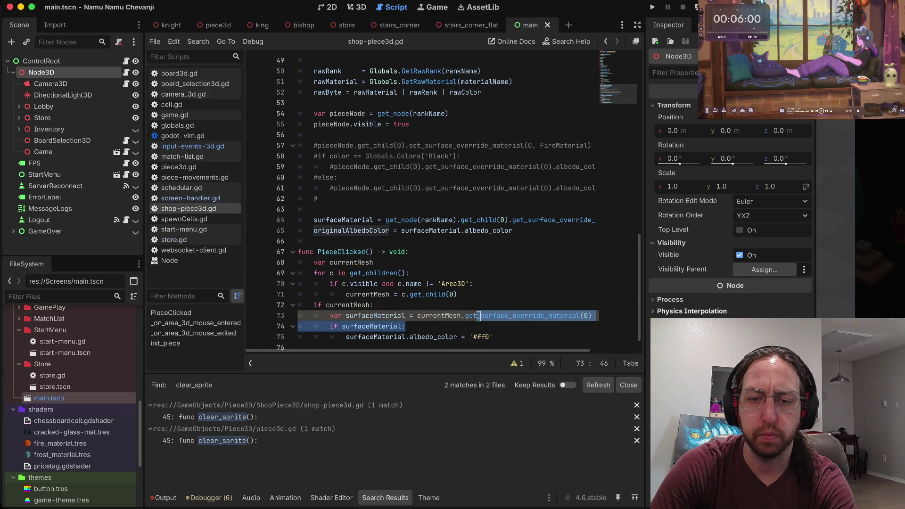
{"action": "key", "text": "d"}
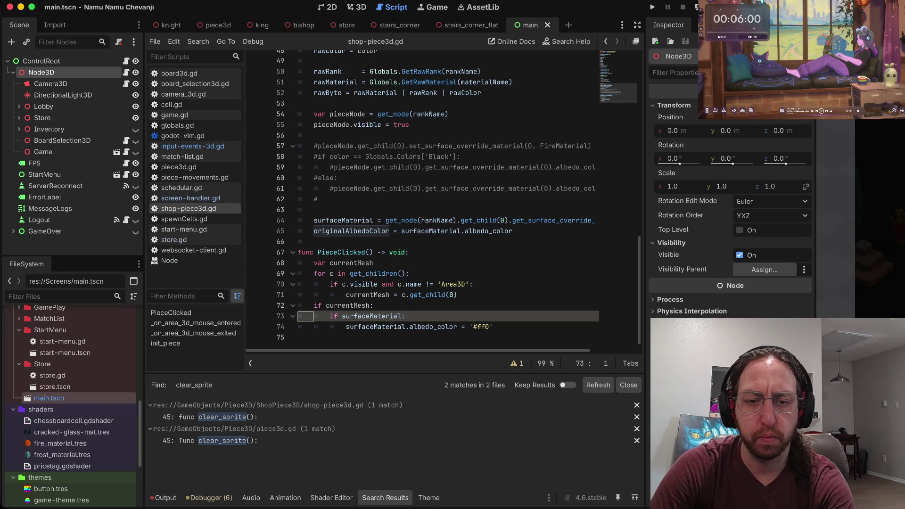
- Remove the if surfaceMaterial check and dedent the '#ff0' assignment
{"action": "left_click", "coordinate": [376, 316]}
{"action": "key", "text": "V"}
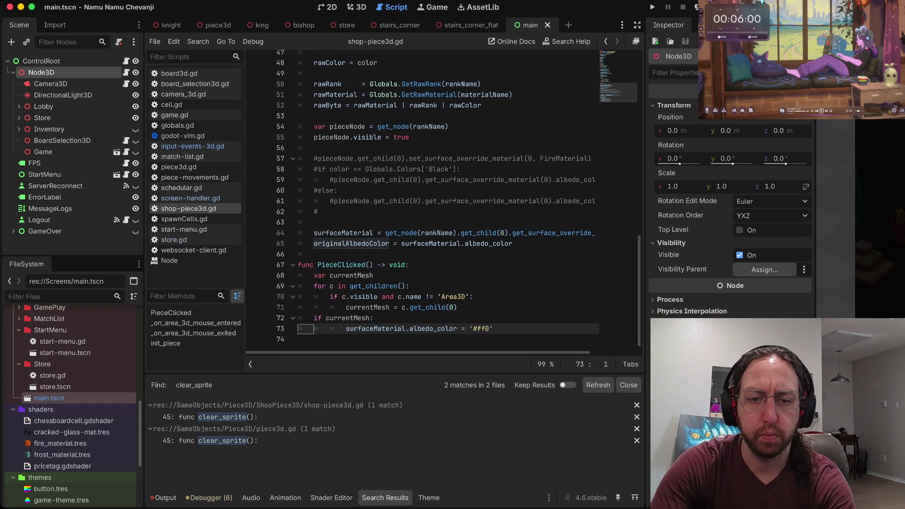
{"action": "key", "text": "d"}
{"action": "key", "text": "less"}
{"action": "key", "text": "less"}
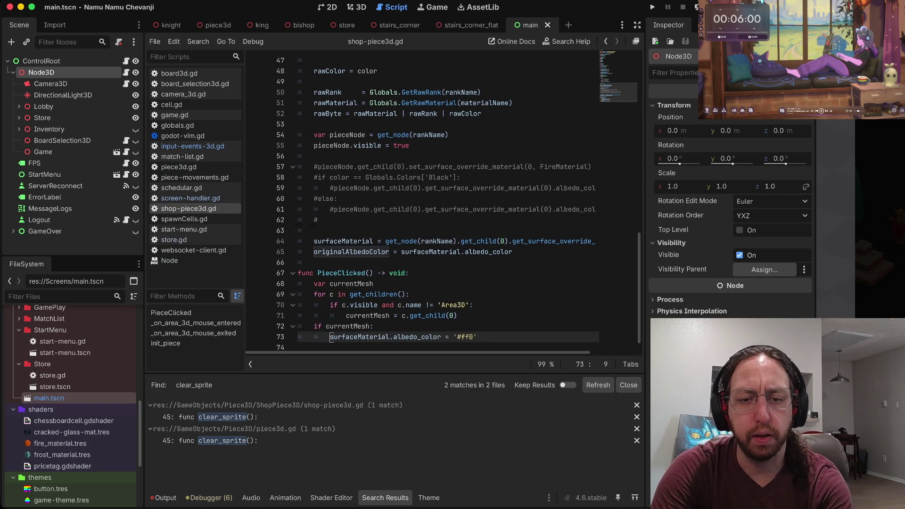
{"action": "scroll", "coordinate": [423, 200], "scroll_direction": "down", "scroll_amount": 1}
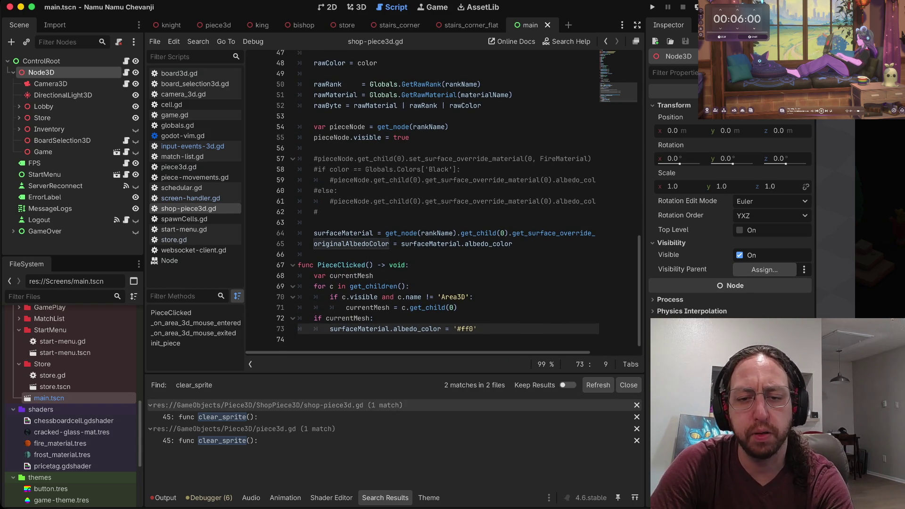
- Line-select the entire PieceClicked function at the end of the script
{"action": "key", "text": "k"}
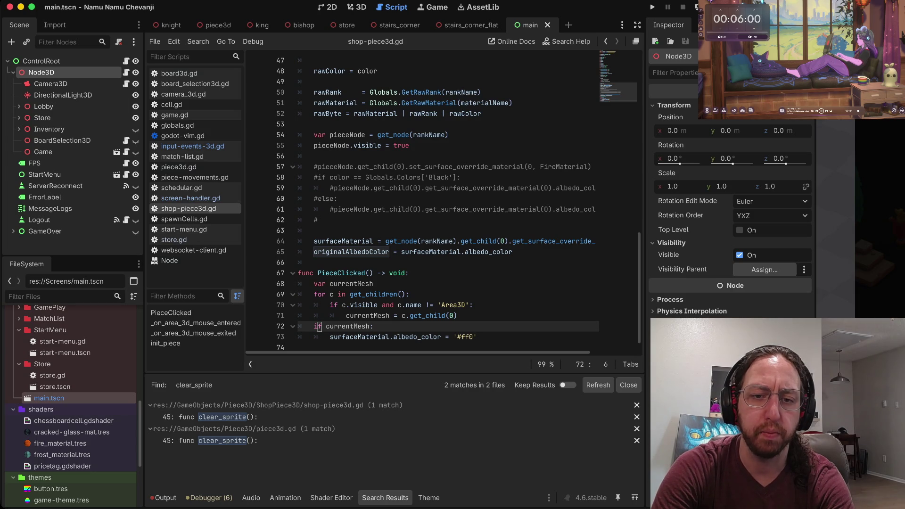
{"action": "key", "text": "k"}
{"action": "key", "text": "k"}
{"action": "key", "text": "k"}
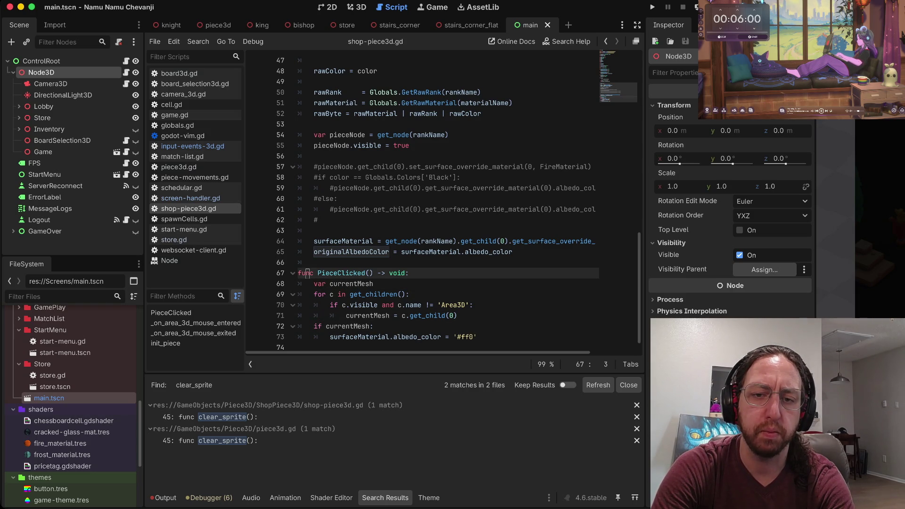
{"action": "key", "text": "shift+v"}
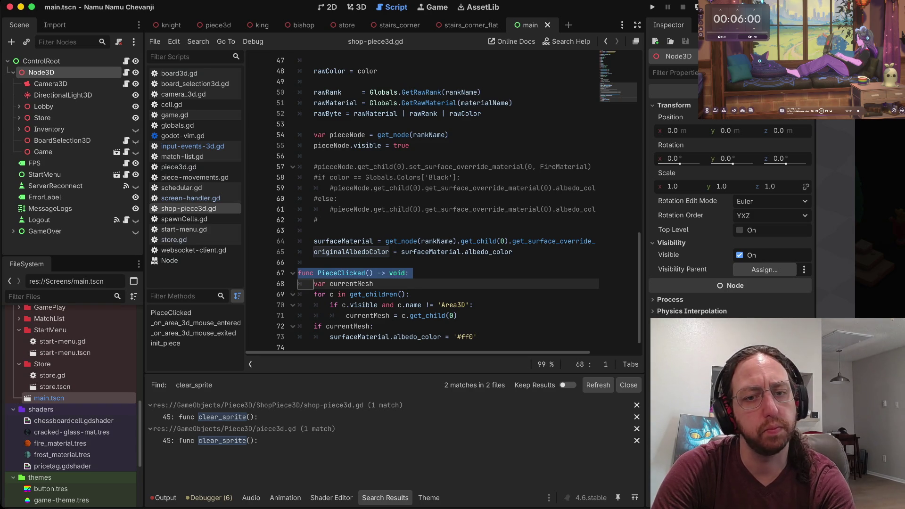
{"action": "key", "text": "braceright"}
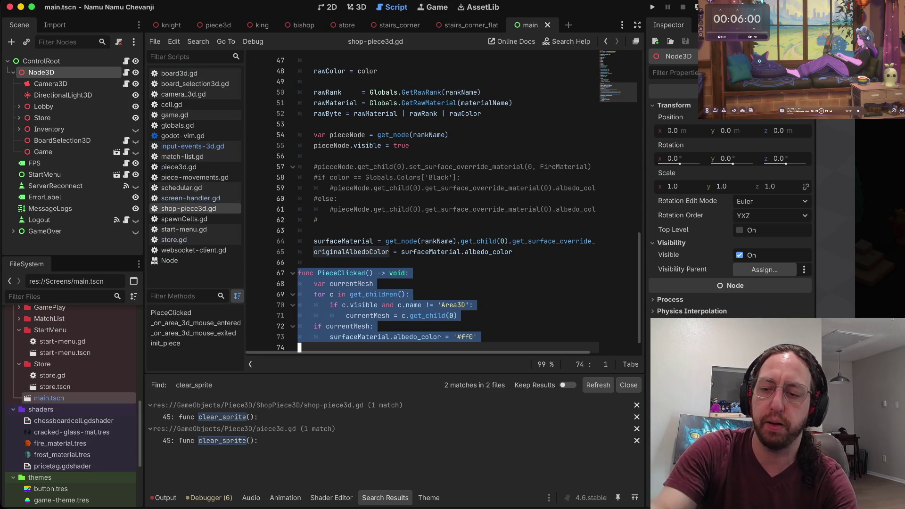
- Remove the leftover empty last line of shop-piece3d.gd and save the script
{"action": "key", "text": "d"}
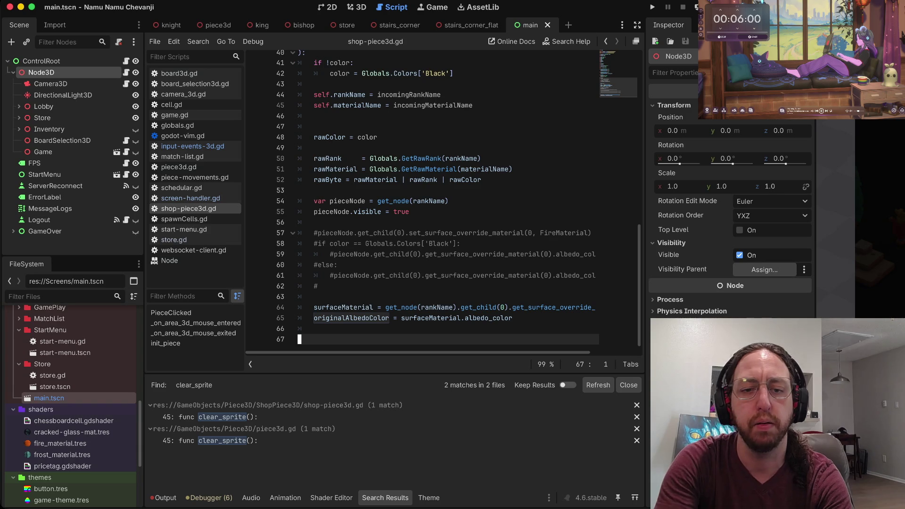
{"action": "key", "text": "d"}
{"action": "key", "text": "d"}
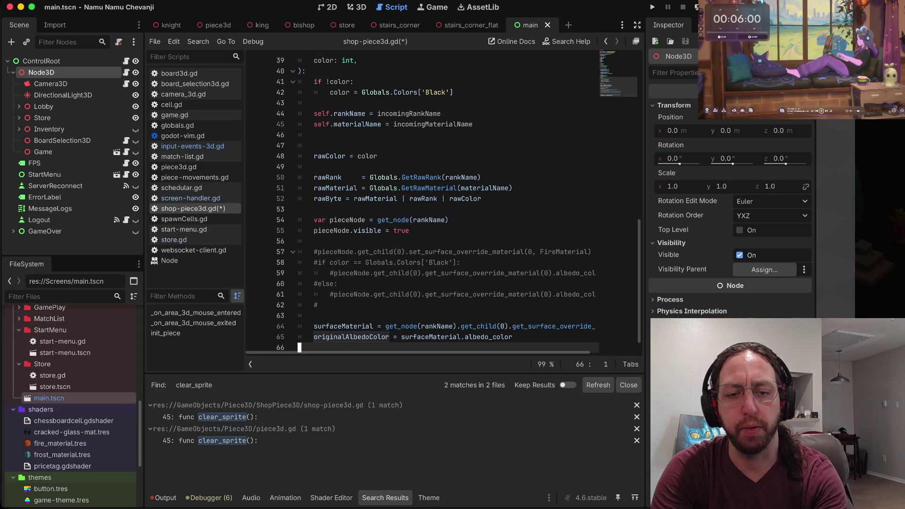
{"action": "key", "text": "ctrl+s"}
- From the rawByte assignment in init_piece, jump to where rawByte is declared
{"action": "key", "text": "k"}
{"action": "key", "text": "k"}
{"action": "key", "text": "k"}
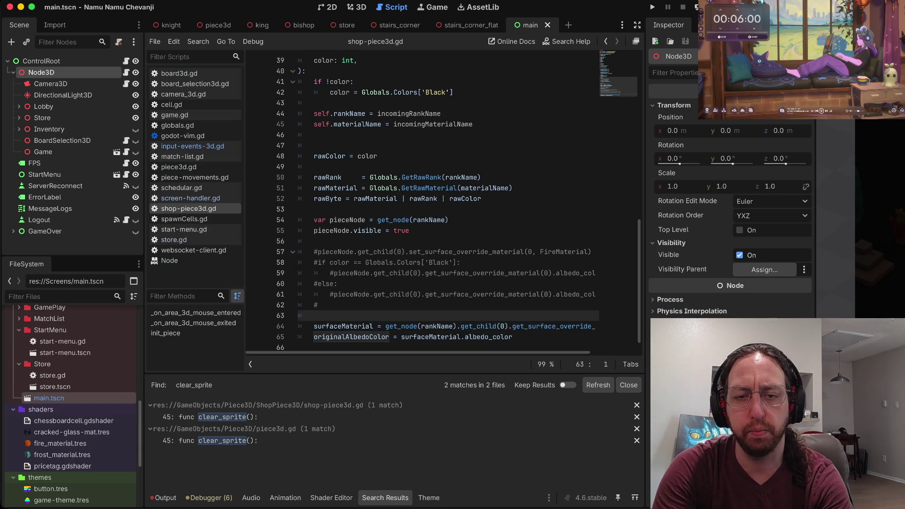
{"action": "key", "text": "k"}
{"action": "key", "text": "k"}
{"action": "key", "text": "k"}
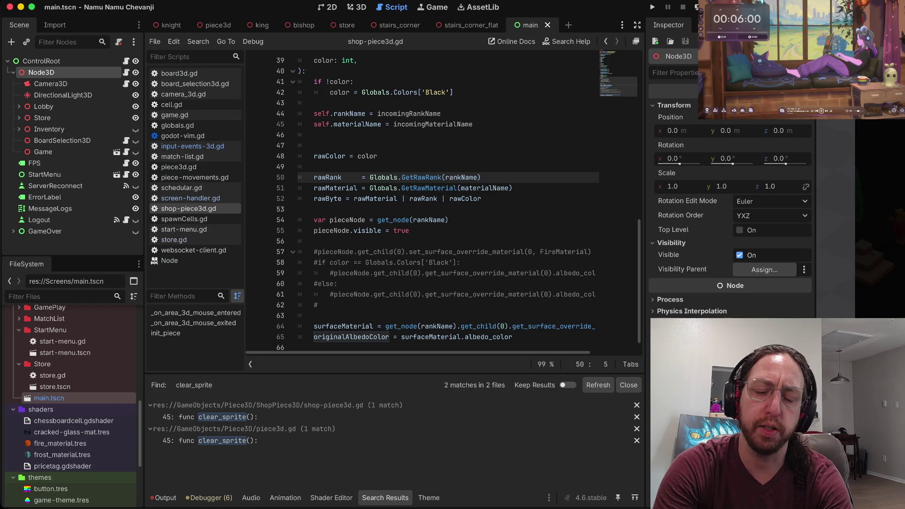
{"action": "key", "text": "j"}
{"action": "key", "text": "j"}
{"action": "key", "text": "k"}
{"action": "key", "text": "k"}
{"action": "key", "text": "j"}
{"action": "key", "text": "j"}
{"action": "key", "text": "k"}
{"action": "key", "text": "k"}
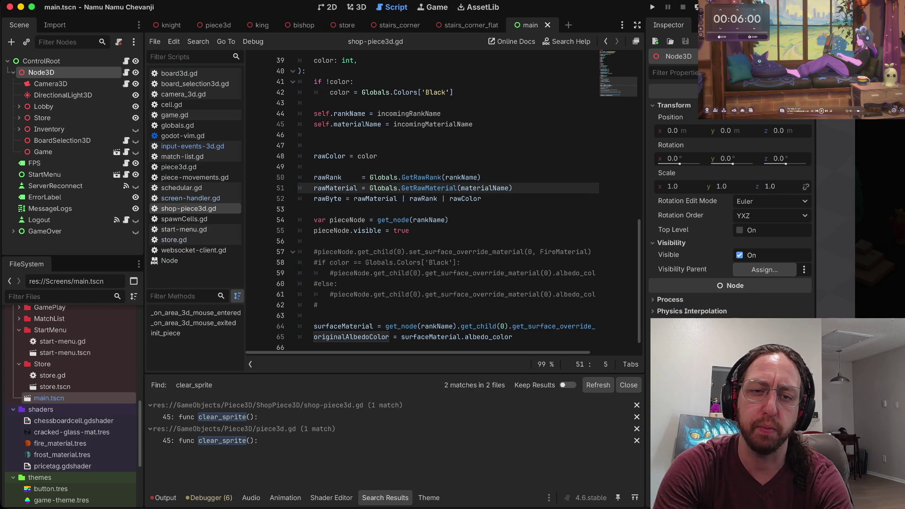
{"action": "key", "text": "j"}
{"action": "key", "text": "j"}
{"action": "key", "text": "g"}
{"action": "key", "text": "d"}
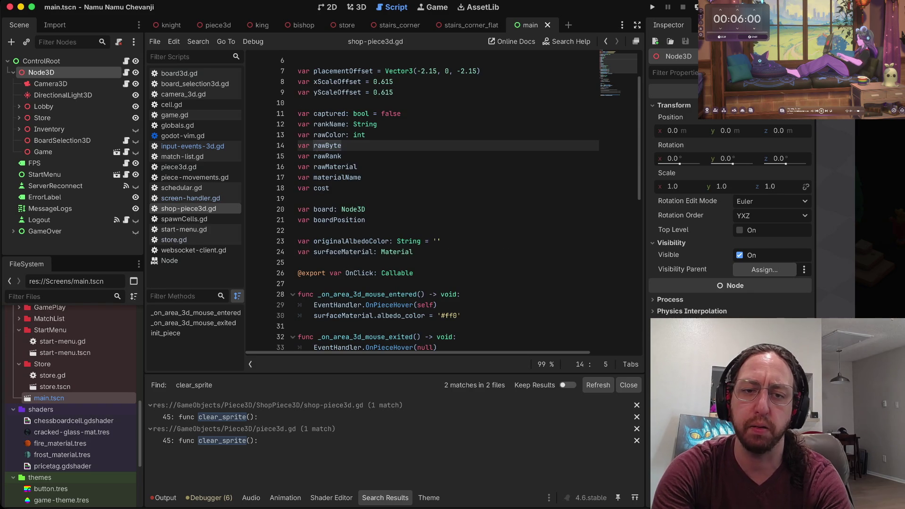
{"action": "key", "text": "ctrl+o"}
{"action": "key", "text": "g"}
{"action": "key", "text": "d"}
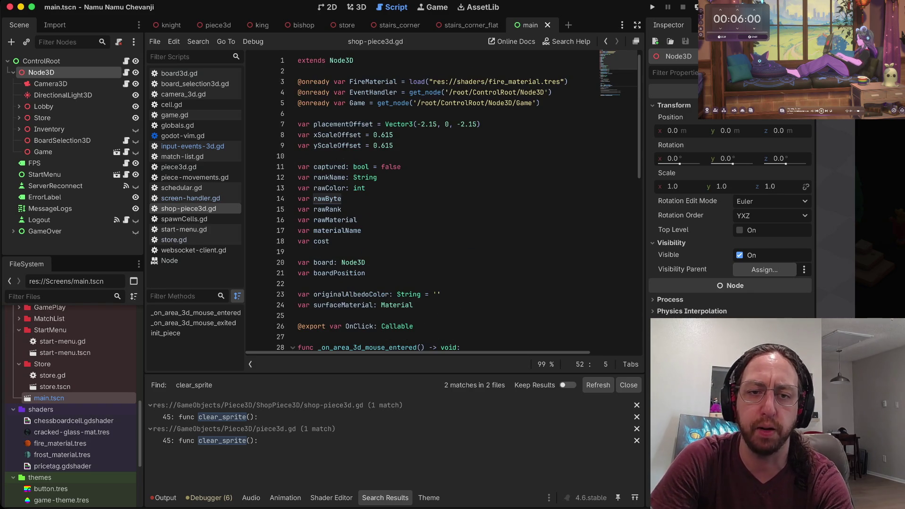
- Scroll down the script and put the caret on empty line 22
{"action": "scroll", "coordinate": [457, 200], "scroll_direction": "down", "scroll_amount": 1}
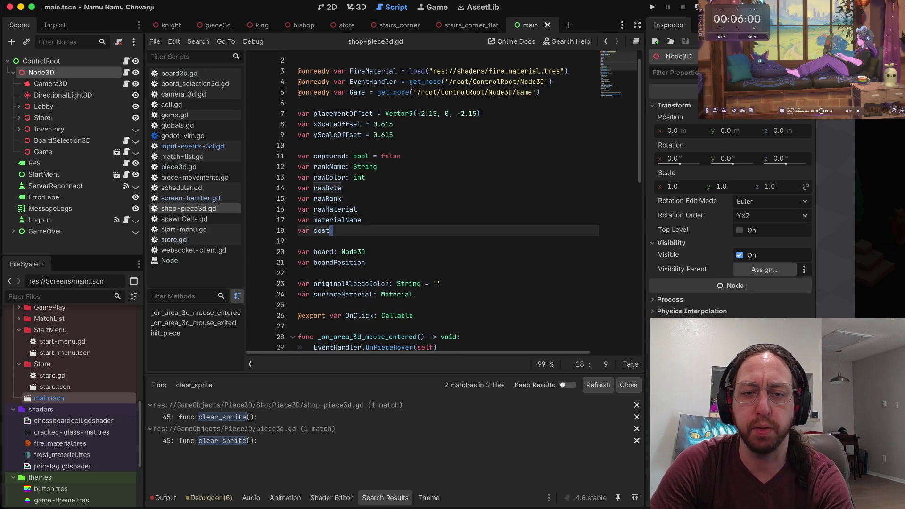
{"action": "scroll", "coordinate": [457, 200], "scroll_direction": "down", "scroll_amount": 2}
{"action": "left_click", "coordinate": [299, 231]}
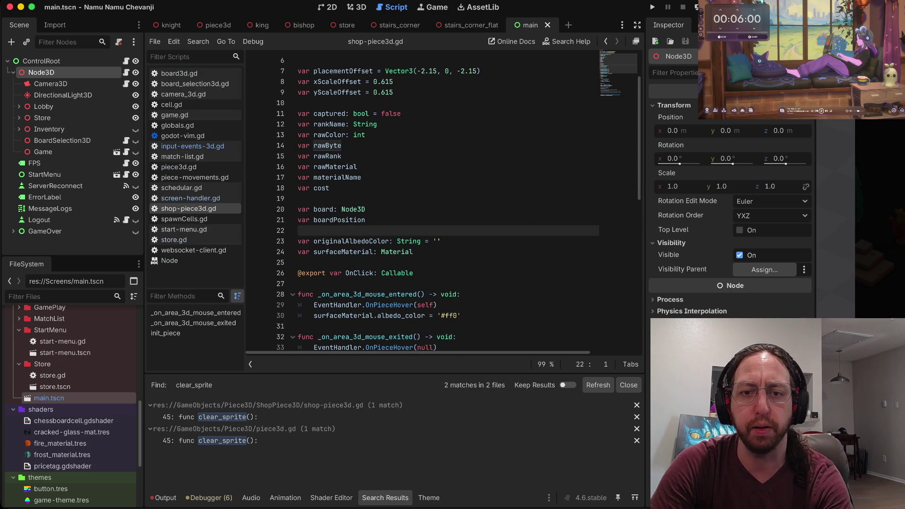
{"action": "scroll", "coordinate": [456, 203], "scroll_direction": "down", "scroll_amount": 10}
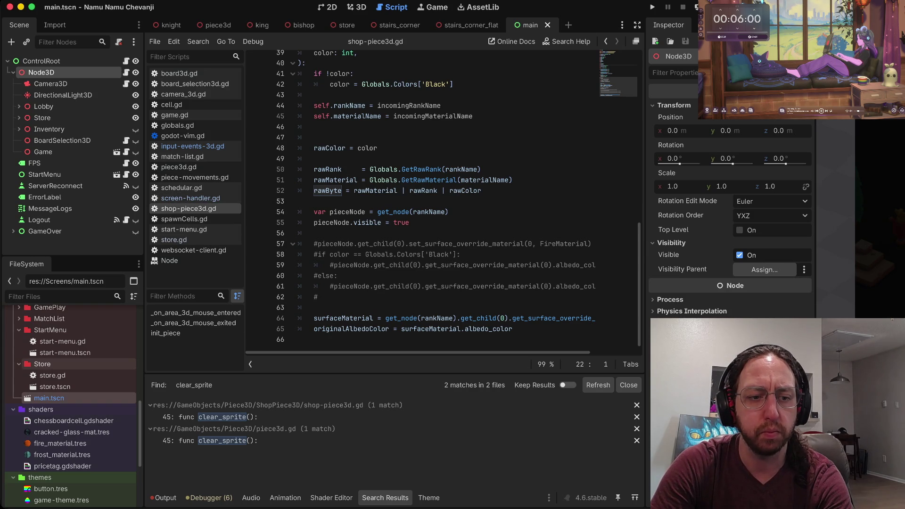
- Delete the extra blank line above rawColor = color in init_piece
{"action": "scroll", "coordinate": [75, 359], "scroll_direction": "up", "scroll_amount": 5}
{"action": "scroll", "coordinate": [75, 361], "scroll_direction": "up", "scroll_amount": 3}
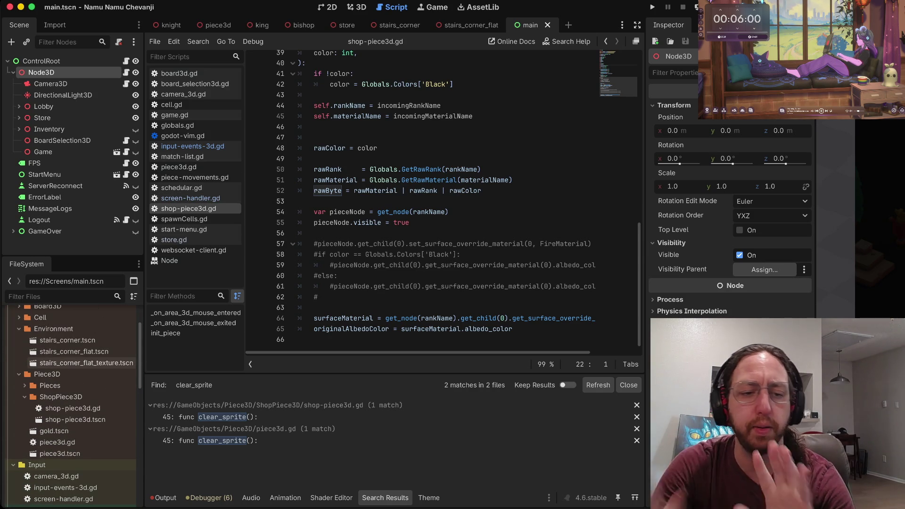
{"action": "scroll", "coordinate": [76, 361], "scroll_direction": "up", "scroll_amount": 3}
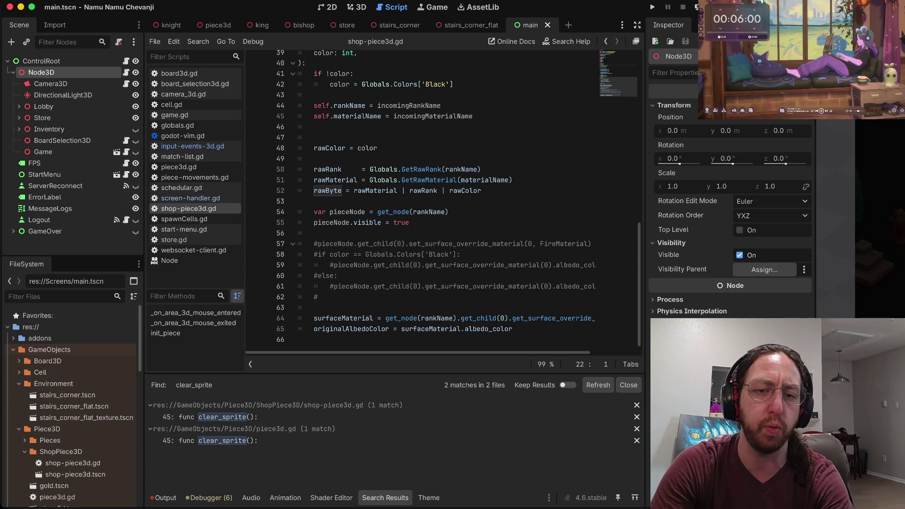
{"action": "left_click", "coordinate": [315, 316]}
{"action": "key", "text": "k"}
{"action": "key", "text": "k"}
{"action": "key", "text": "k"}
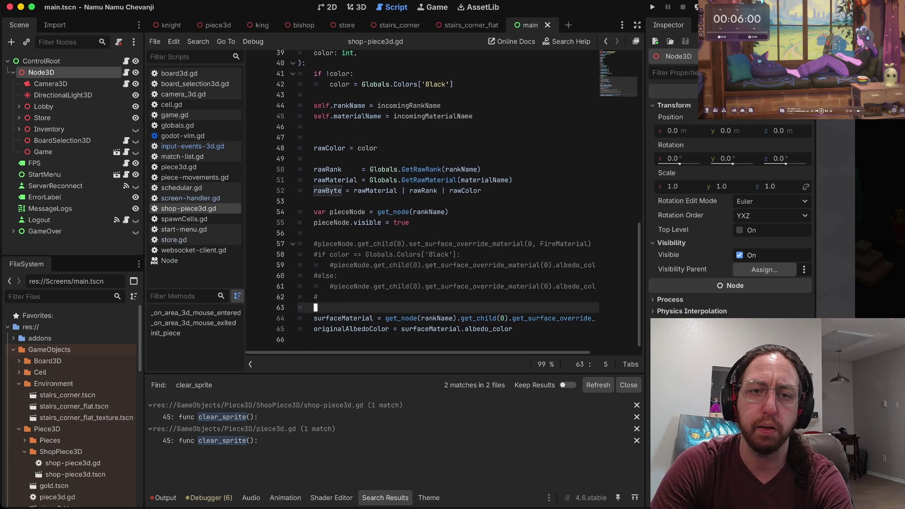
{"action": "key", "text": "d"}
{"action": "key", "text": "d"}
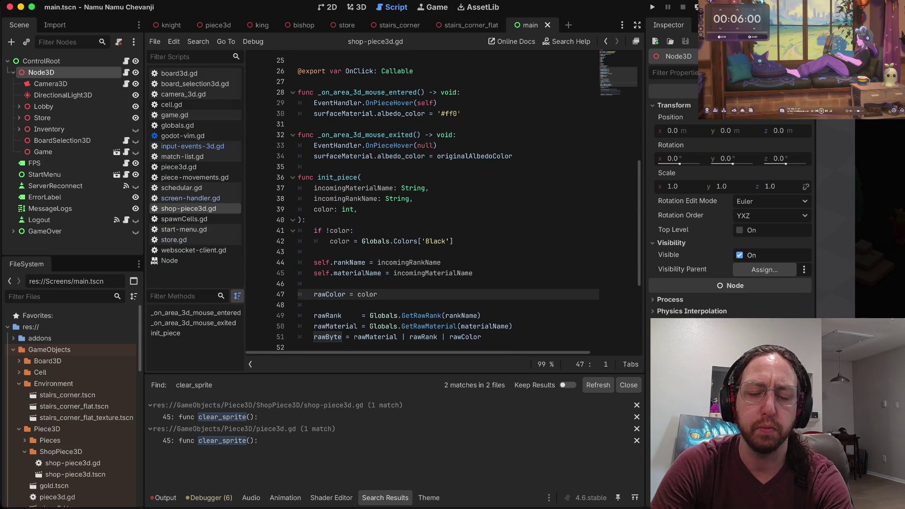
- Review the init_piece header and the if !color check below it
{"action": "scroll", "coordinate": [443, 203], "scroll_direction": "up", "scroll_amount": 2}
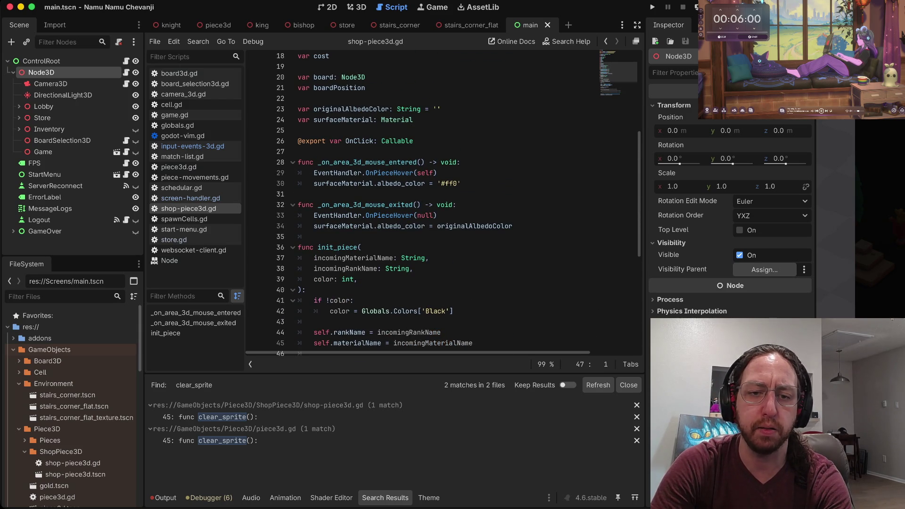
{"action": "left_click", "coordinate": [316, 241]}
{"action": "left_click", "coordinate": [362, 252]}
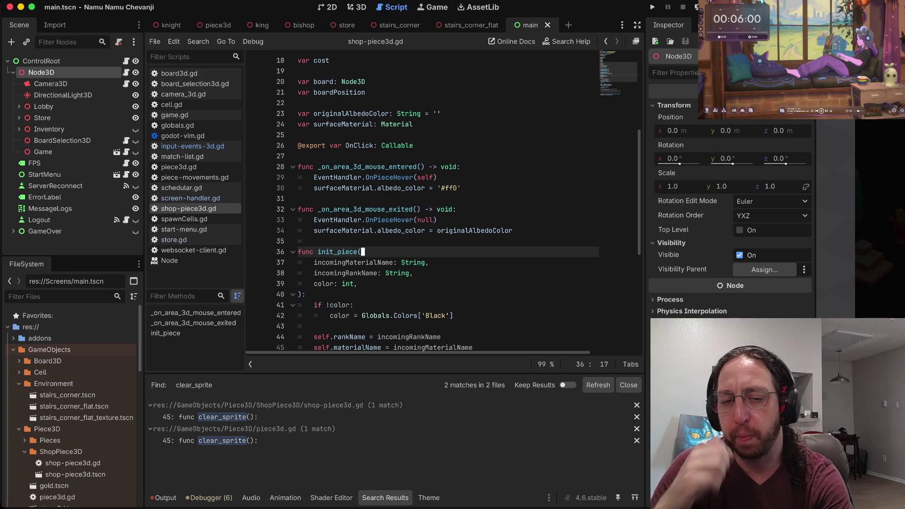
{"action": "left_click", "coordinate": [316, 241]}
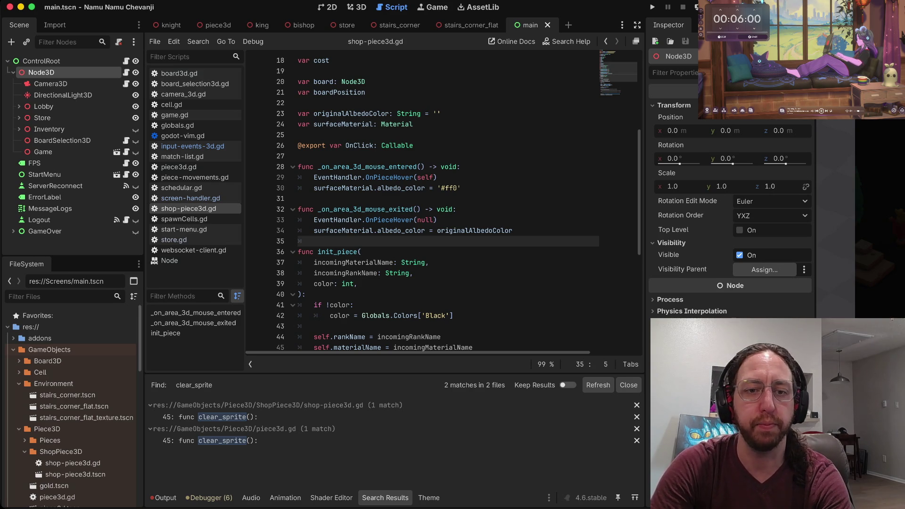
{"action": "scroll", "coordinate": [443, 202], "scroll_direction": "down", "scroll_amount": 3}
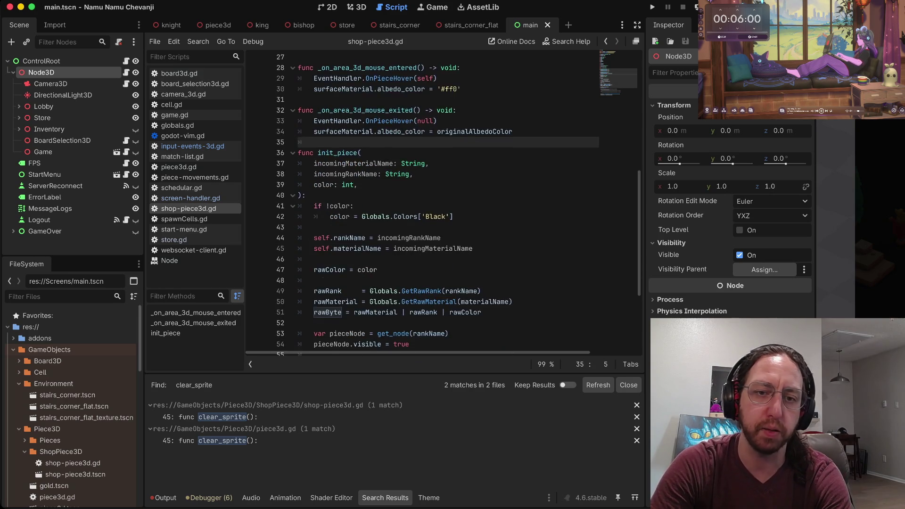
{"action": "scroll", "coordinate": [444, 203], "scroll_direction": "down", "scroll_amount": 2}
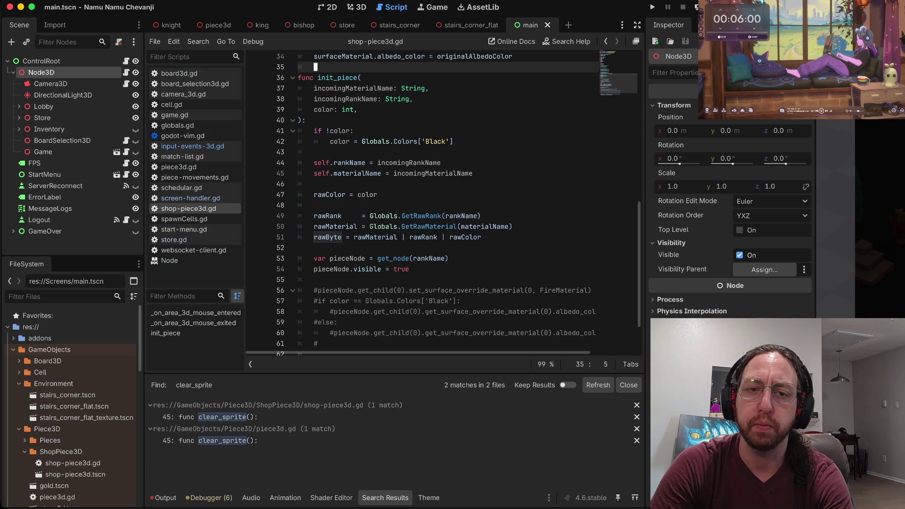
{"action": "left_click", "coordinate": [354, 131]}
{"action": "scroll", "coordinate": [458, 203], "scroll_direction": "up", "scroll_amount": 1}
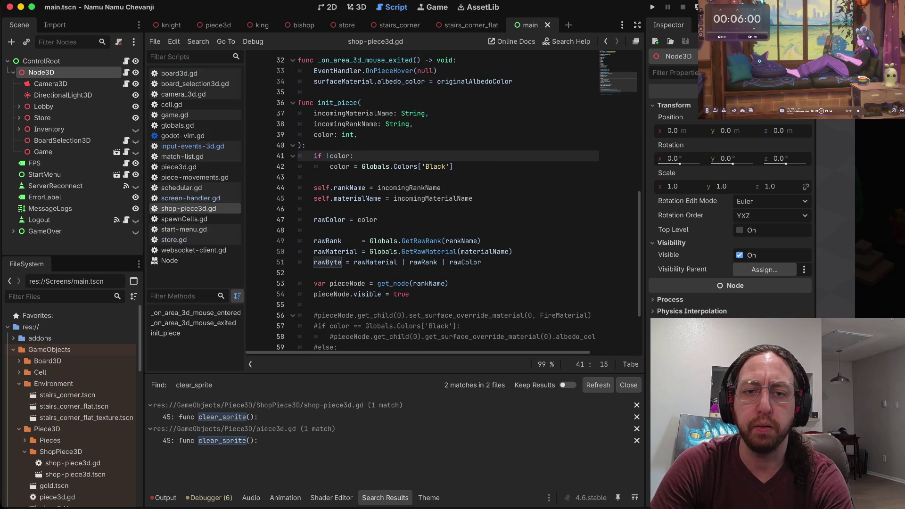
- Guard the Black colour default in init_piece with an 'if !color:' check and save
{"action": "key", "text": "Escape"}
{"action": "key", "text": "d"}
{"action": "key", "text": "d"}
{"action": "key", "text": "d"}
{"action": "key", "text": "d"}
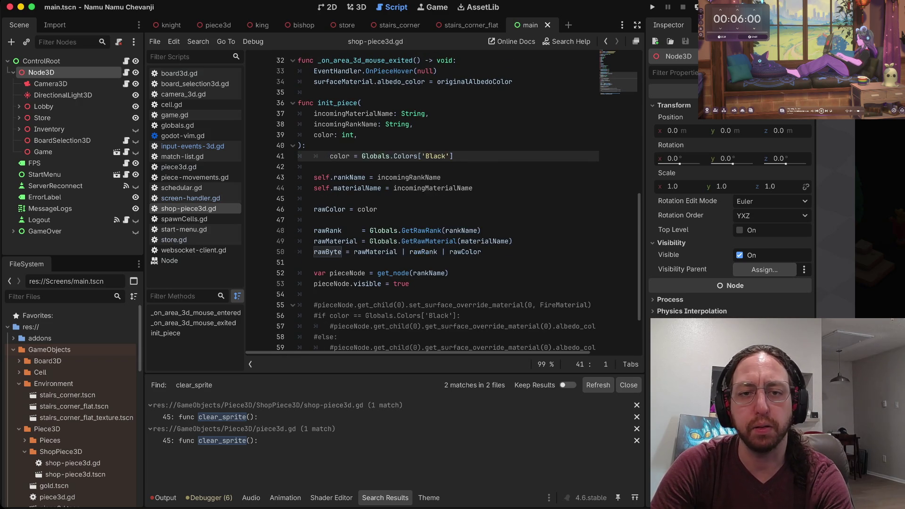
{"action": "key", "text": "d"}
{"action": "key", "text": "d"}
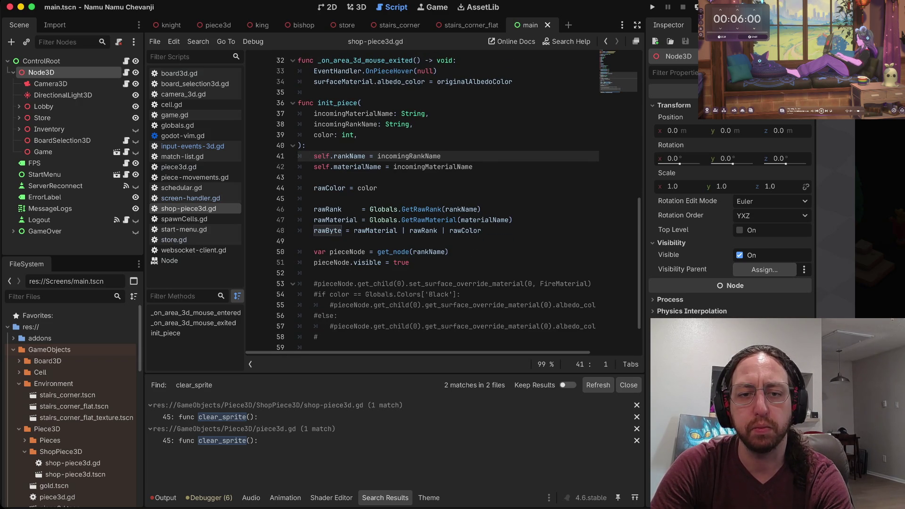
{"action": "key", "text": "k"}
{"action": "key", "text": "k"}
{"action": "key", "text": "w"}
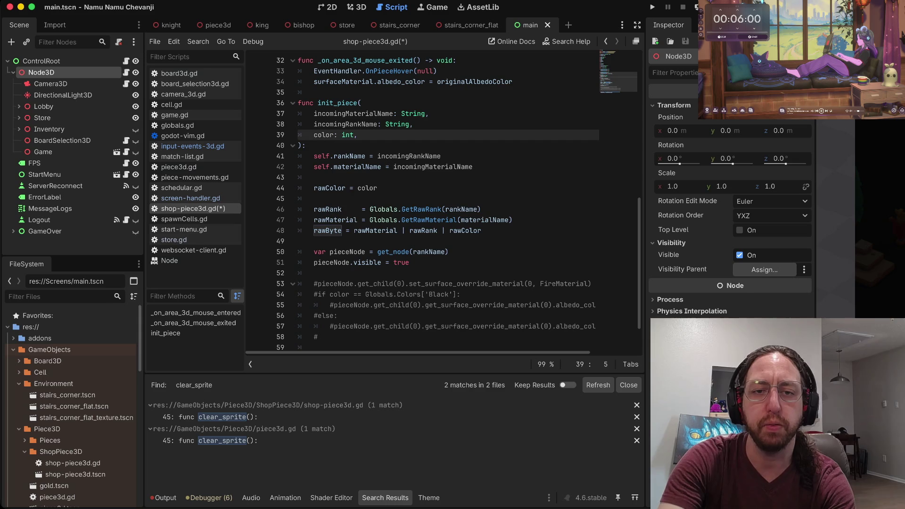
{"action": "key", "text": "asterisk"}
{"action": "key", "text": "n"}
{"action": "key", "text": "n"}
{"action": "key", "text": "n"}
{"action": "key", "text": "n"}
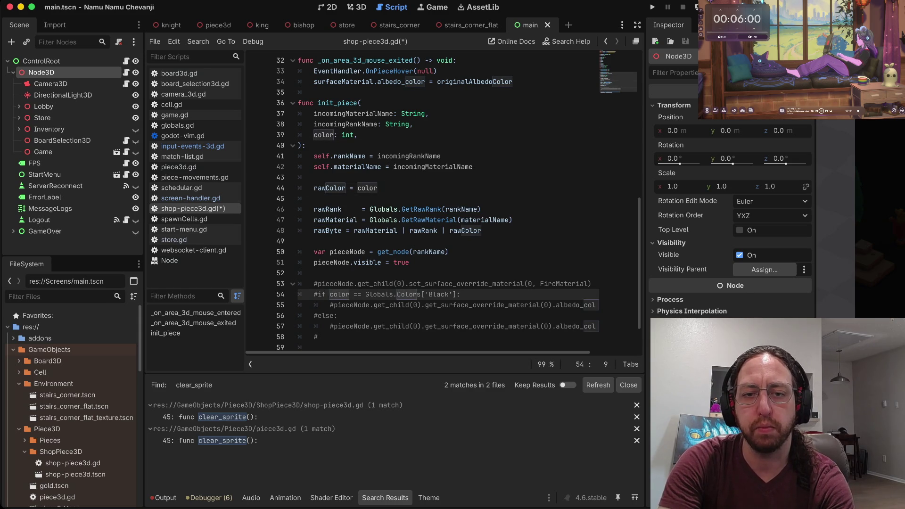
{"action": "key", "text": "N"}
{"action": "key", "text": "N"}
{"action": "type", "text": "p"}
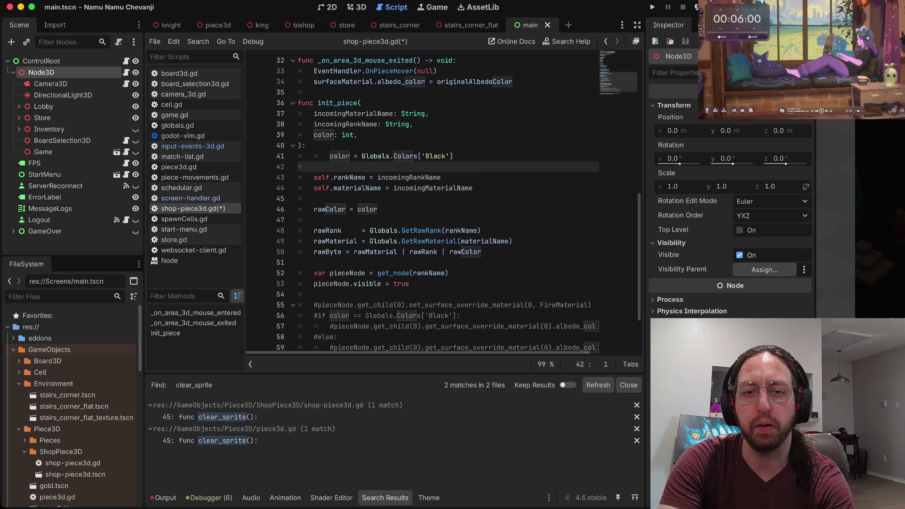
{"action": "type", "text": "kOif !color:"}
{"action": "key", "text": "Escape"}
{"action": "key", "text": "j"}
{"action": "key", "text": "ctrl+s"}
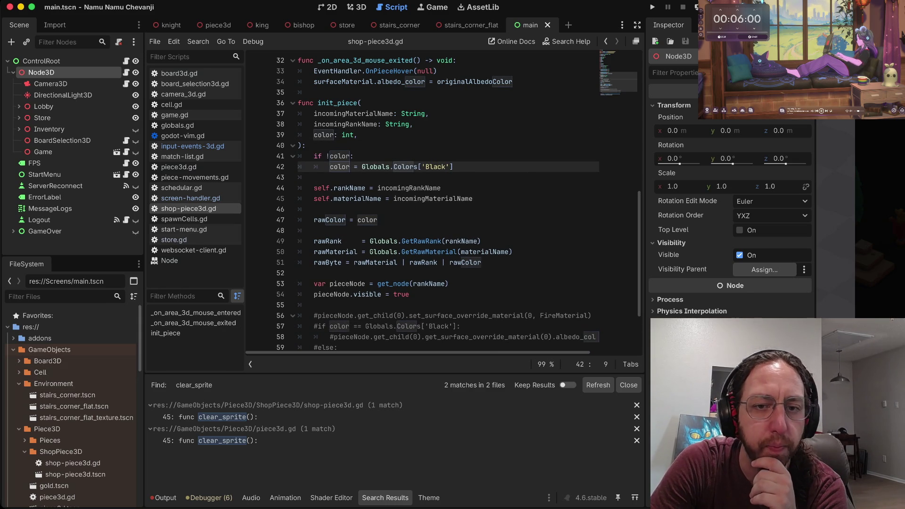
- Create a new folder inside Piece3D and name it GamePiece3D
{"action": "key", "text": "j"}
{"action": "key", "text": "j"}
{"action": "key", "text": "j"}
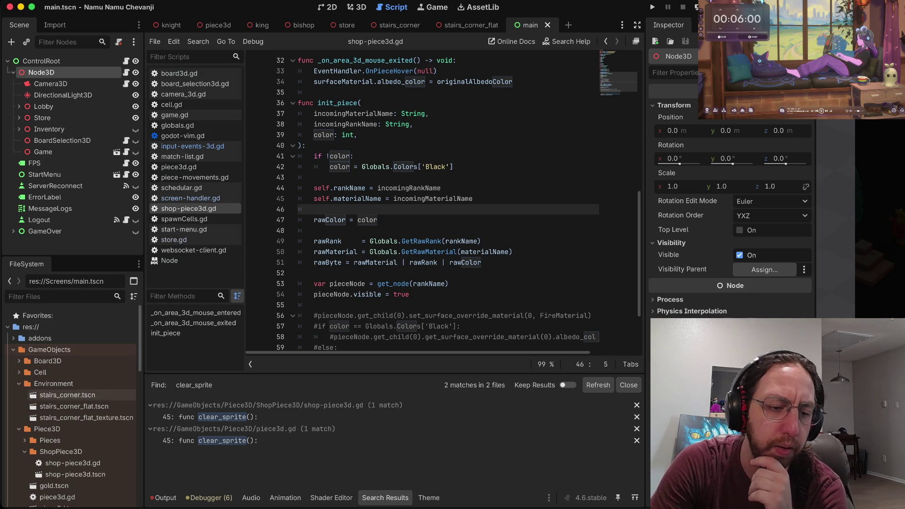
{"action": "scroll", "coordinate": [71, 395], "scroll_direction": "down", "scroll_amount": 6}
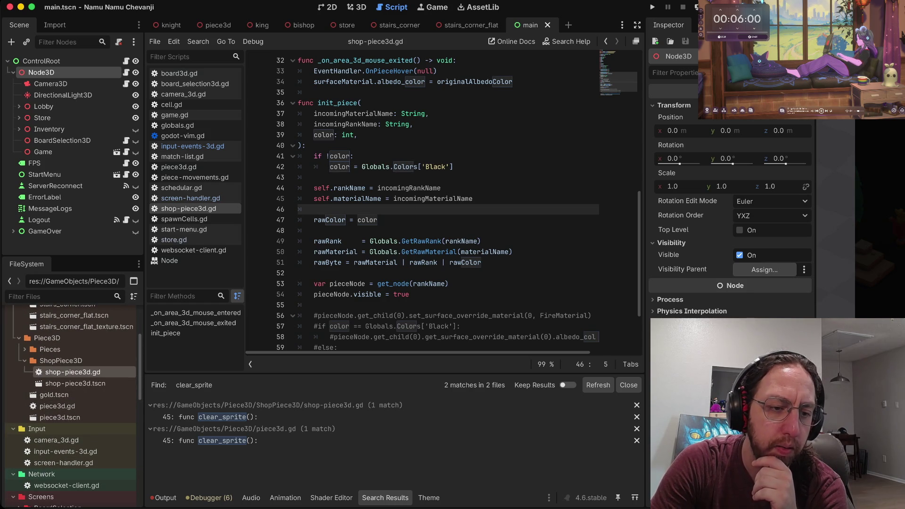
{"action": "left_click", "coordinate": [25, 360]}
{"action": "left_click", "coordinate": [47, 338]}
{"action": "right_click", "coordinate": [56, 334]}
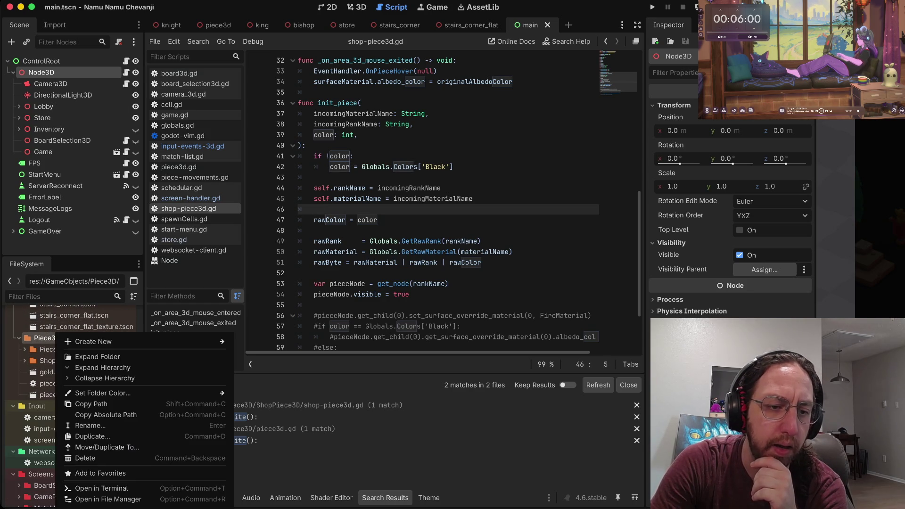
{"action": "mouse_move", "coordinate": [141, 342]}
{"action": "left_click", "coordinate": [265, 343]}
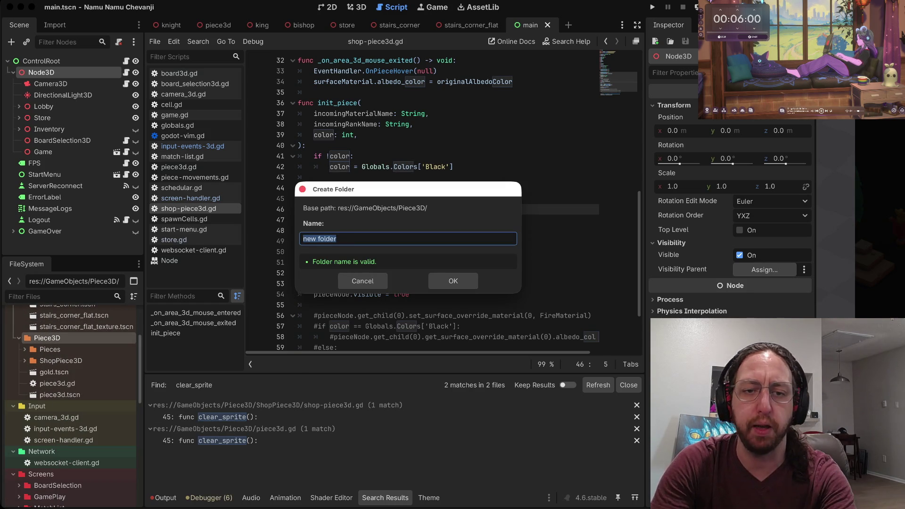
{"action": "key", "text": "BackSpace"}
{"action": "type", "text": "GamePiece3D"}
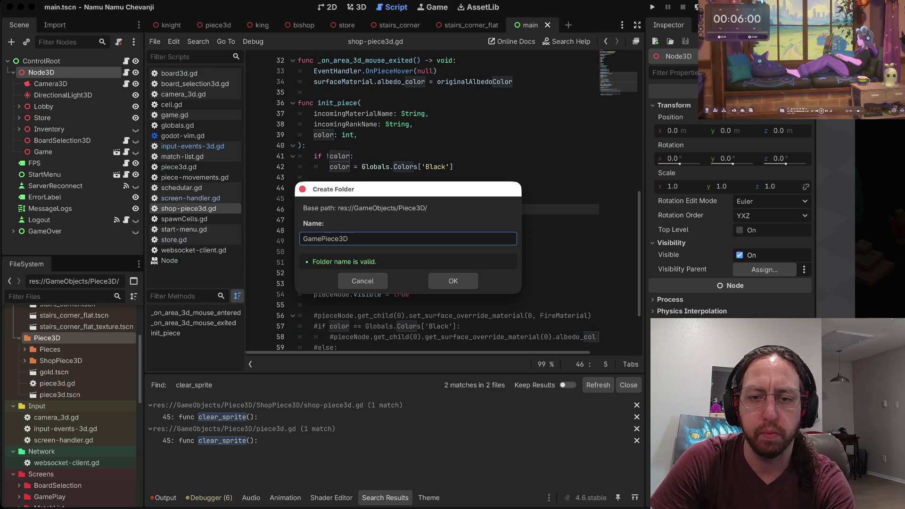
- Confirm the GamePiece3D folder and move piece3d.gd and piece3d.tscn into it
{"action": "key", "text": "Return"}
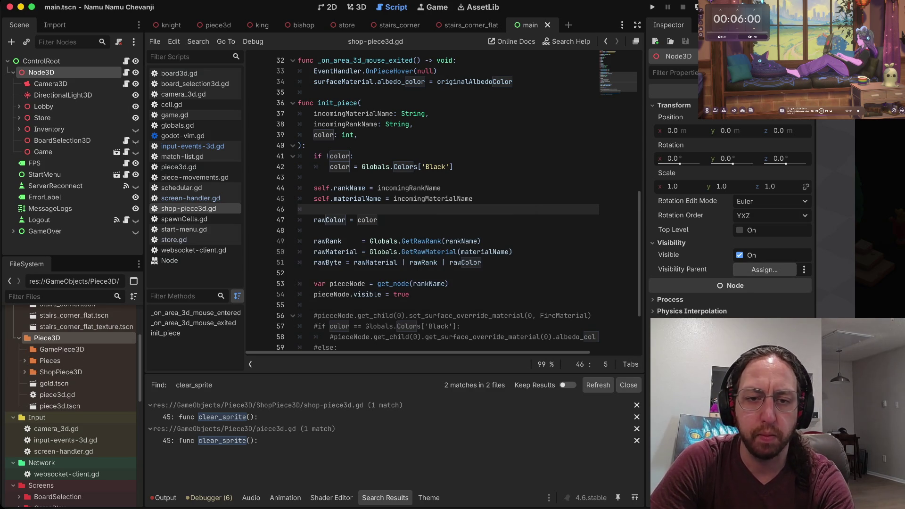
{"action": "left_click", "coordinate": [57, 394]}
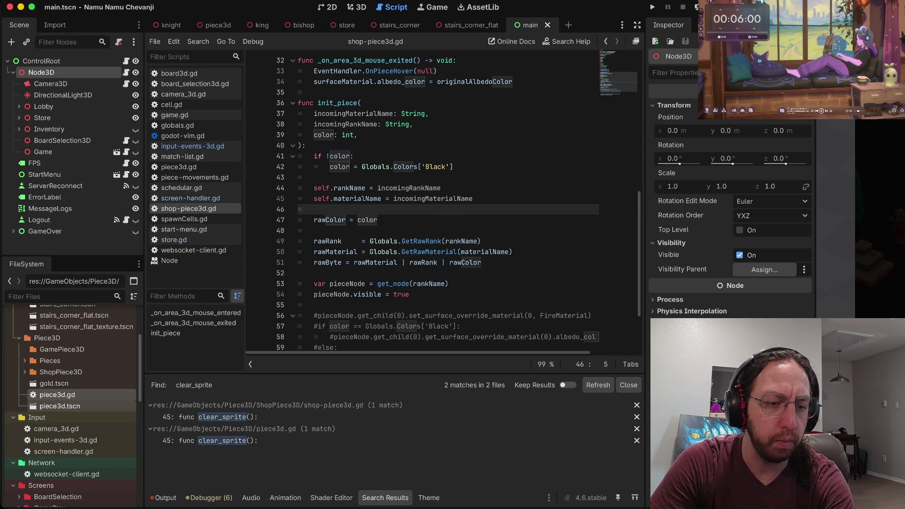
{"action": "left_click_drag", "start_coordinate": [57, 395], "coordinate": [59, 349]}
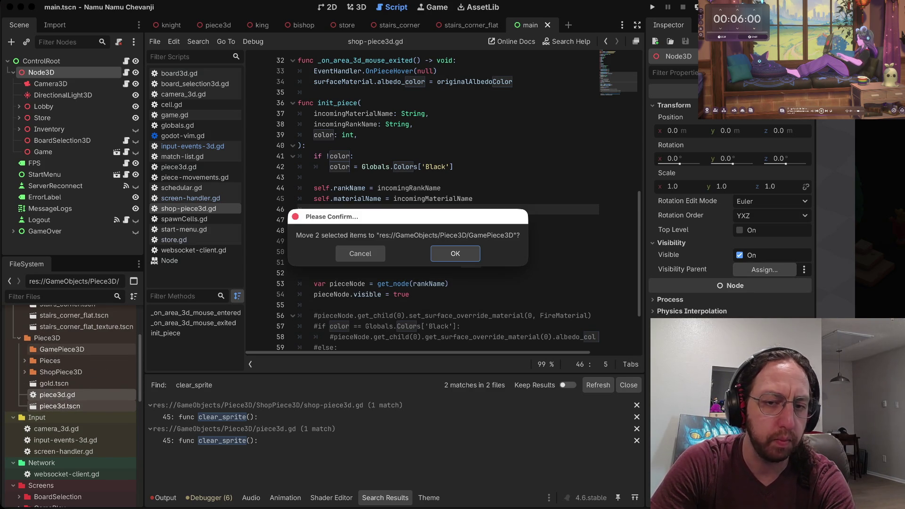
{"action": "key", "text": "Return"}
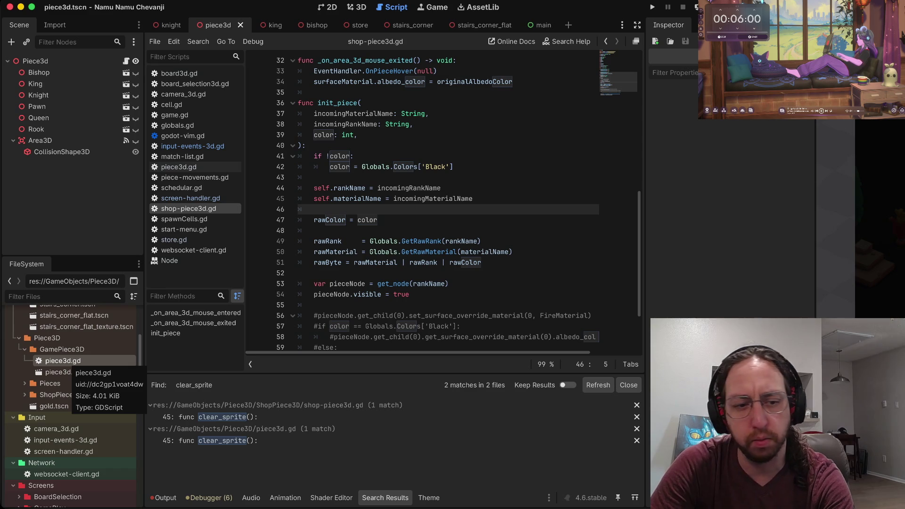
- In piece3d.gd, drop the 'if board:' line in mouse-exited and dedent the unhover lines
{"action": "double_click", "coordinate": [63, 361]}
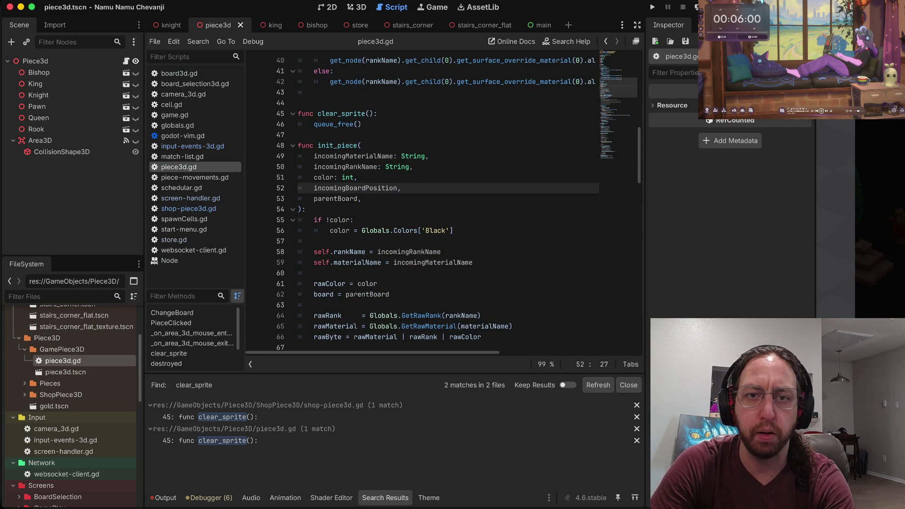
{"action": "left_click", "coordinate": [431, 156]}
{"action": "scroll", "coordinate": [430, 156], "scroll_direction": "down", "scroll_amount": 20}
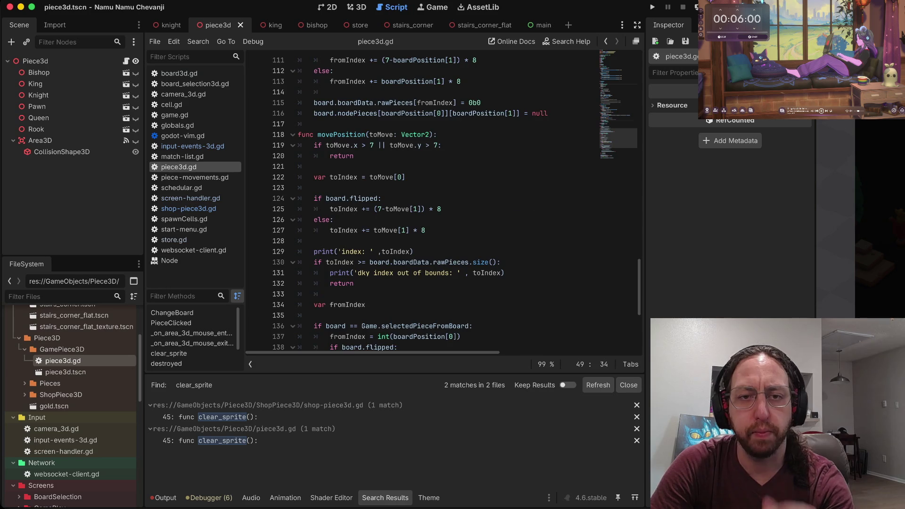
{"action": "scroll", "coordinate": [430, 156], "scroll_direction": "up", "scroll_amount": 20}
{"action": "scroll", "coordinate": [430, 156], "scroll_direction": "down", "scroll_amount": 3}
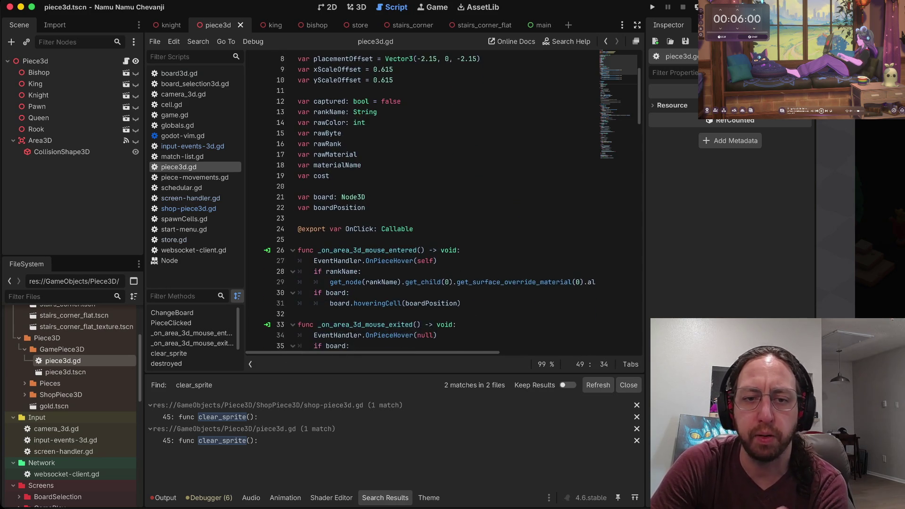
{"action": "scroll", "coordinate": [431, 156], "scroll_direction": "up", "scroll_amount": 3}
{"action": "scroll", "coordinate": [431, 156], "scroll_direction": "down", "scroll_amount": 1}
{"action": "scroll", "coordinate": [431, 156], "scroll_direction": "up", "scroll_amount": 1}
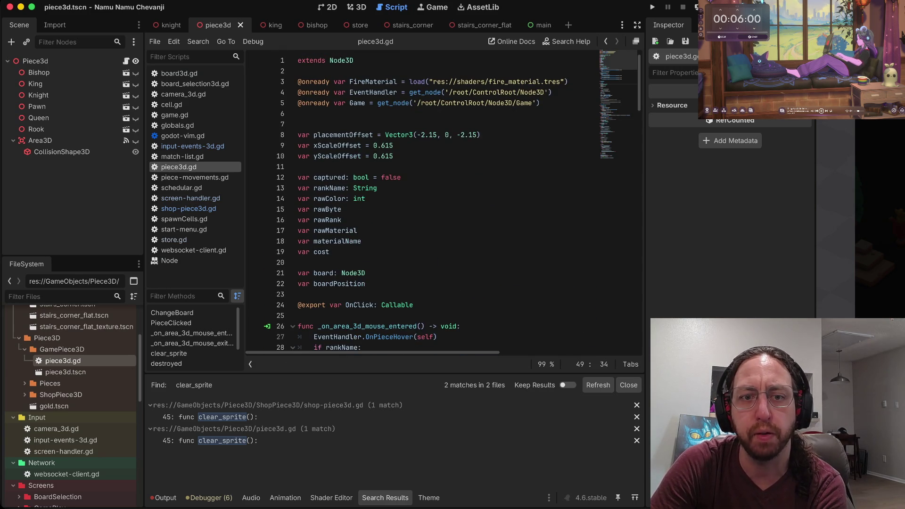
{"action": "scroll", "coordinate": [430, 156], "scroll_direction": "down", "scroll_amount": 6}
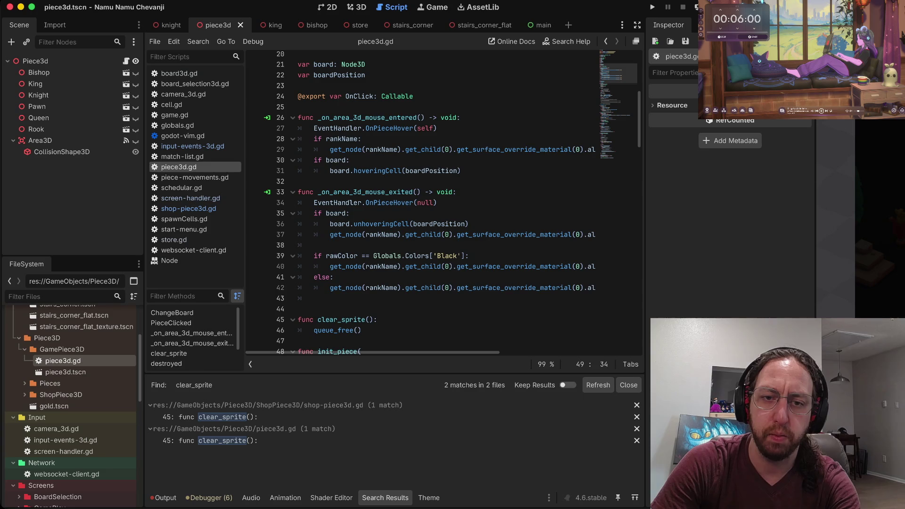
{"action": "left_click", "coordinate": [327, 214]}
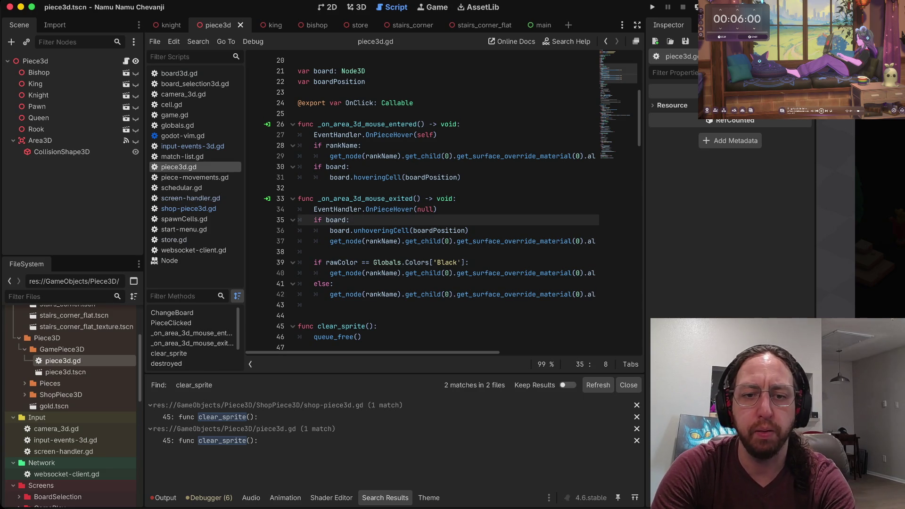
{"action": "key", "text": "d"}
{"action": "key", "text": "d"}
{"action": "key", "text": "shift+v"}
{"action": "key", "text": "j"}
{"action": "key", "text": "j"}
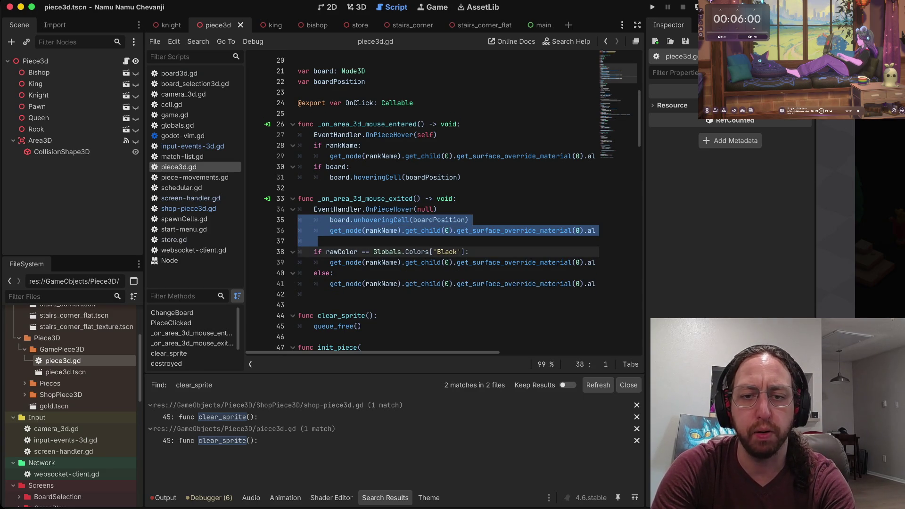
{"action": "key", "text": "k"}
{"action": "key", "text": "less"}
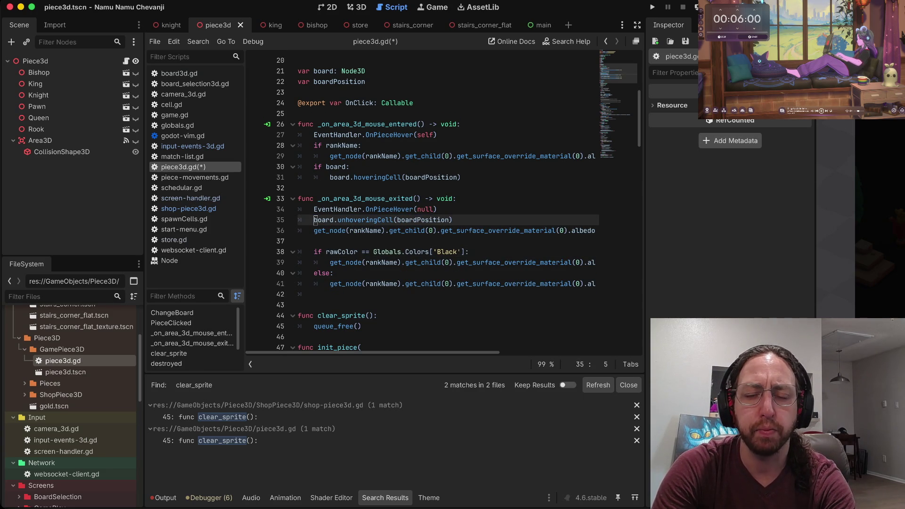
- Remove the 'if board:' and 'if rankName:' conditions in mouse-entered and dedent the hoveringCell call
{"action": "key", "text": "k"}
{"action": "key", "text": "k"}
{"action": "key", "text": "k"}
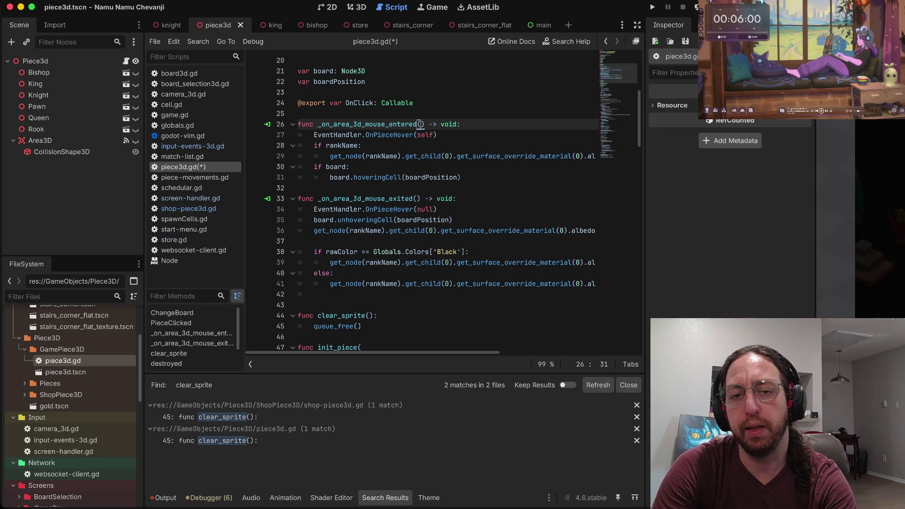
{"action": "key", "text": "j"}
{"action": "key", "text": "j"}
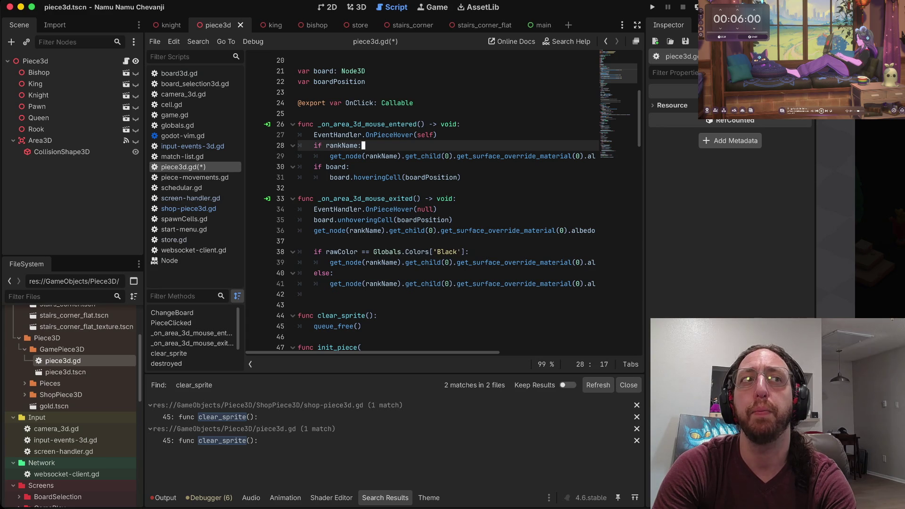
{"action": "key", "text": "k"}
{"action": "key", "text": "k"}
{"action": "key", "text": "j"}
{"action": "key", "text": "j"}
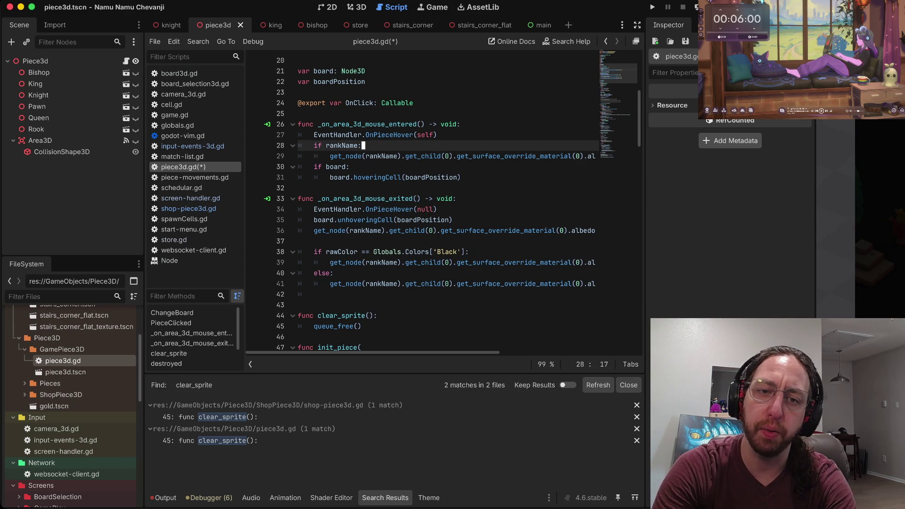
{"action": "key", "text": "j"}
{"action": "key", "text": "k"}
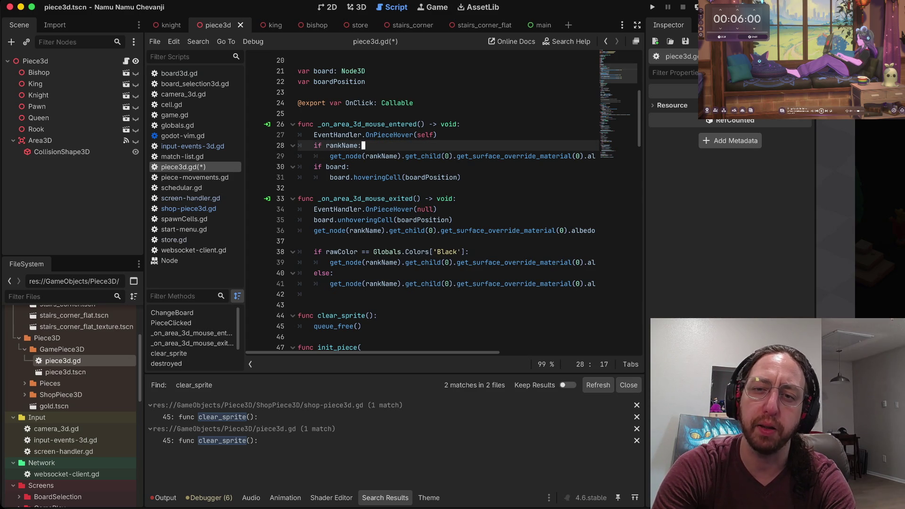
{"action": "key", "text": "j"}
{"action": "key", "text": "j"}
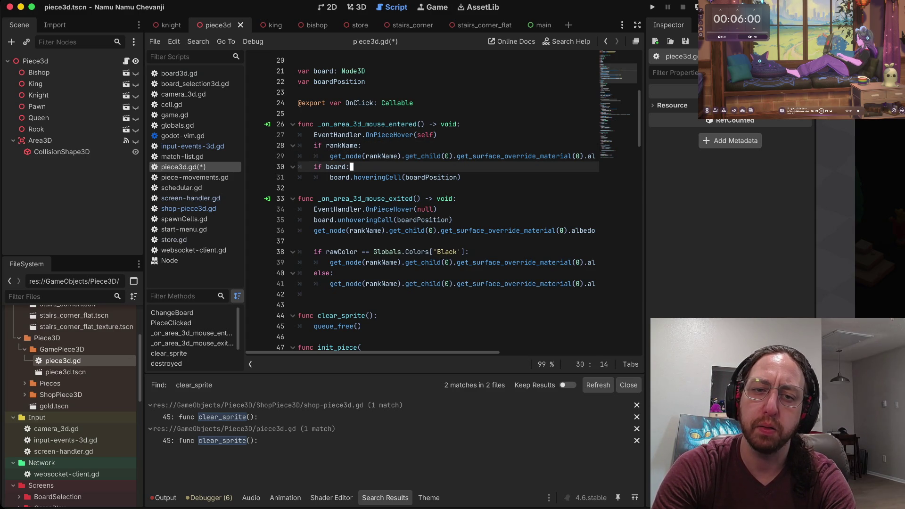
{"action": "key", "text": "d"}
{"action": "key", "text": "d"}
{"action": "key", "text": "k"}
{"action": "key", "text": "d"}
{"action": "key", "text": "d"}
{"action": "key", "text": "k"}
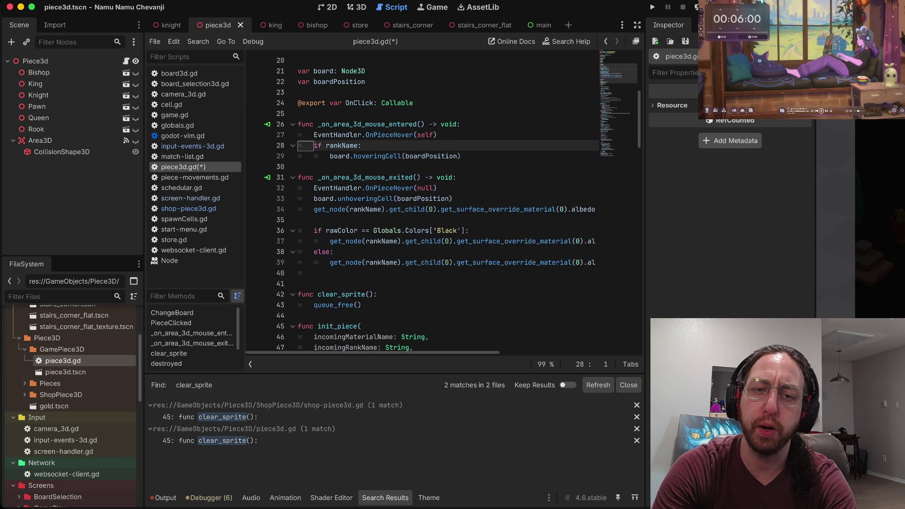
{"action": "key", "text": "d"}
{"action": "key", "text": "d"}
{"action": "key", "text": "less"}
{"action": "key", "text": "less"}
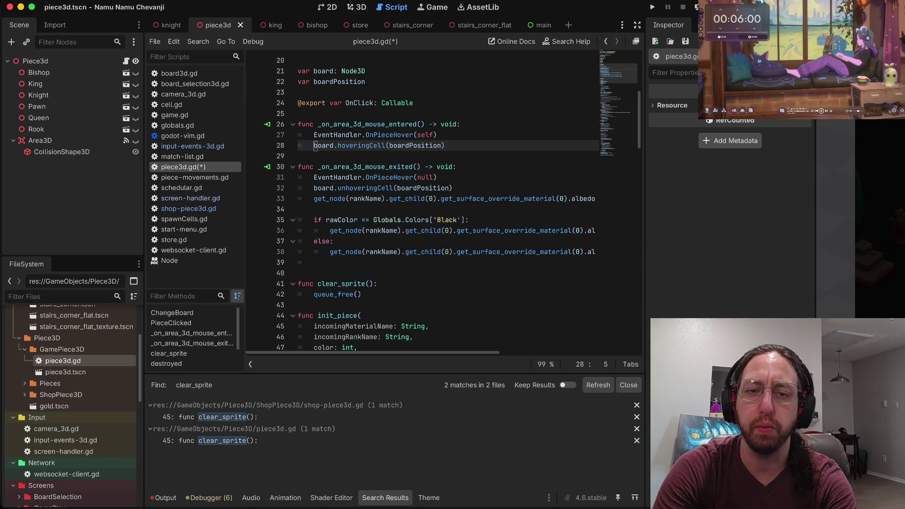
{"action": "key", "text": "j"}
{"action": "key", "text": "k"}
- Delete the albedo reset line, the rawColor if/else block and clear_sprite, then save
{"action": "key", "text": "j"}
{"action": "key", "text": "j"}
{"action": "key", "text": "j"}
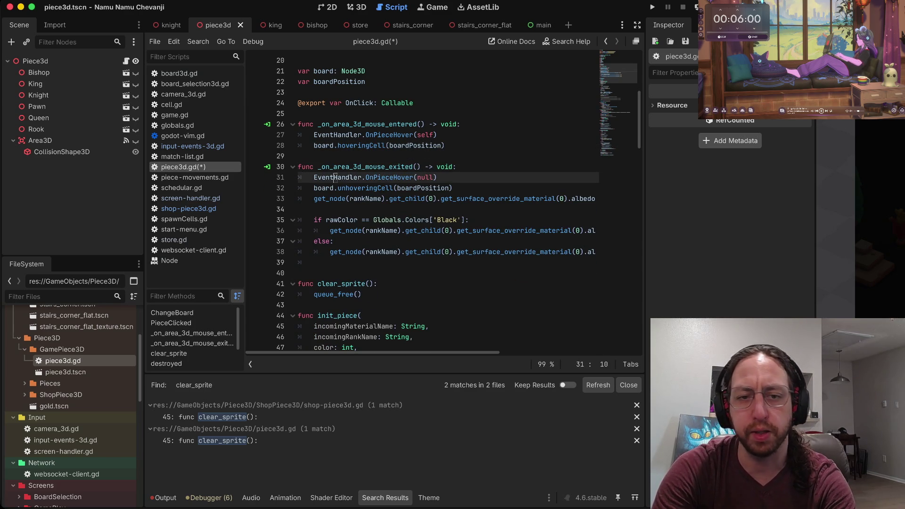
{"action": "key", "text": "j"}
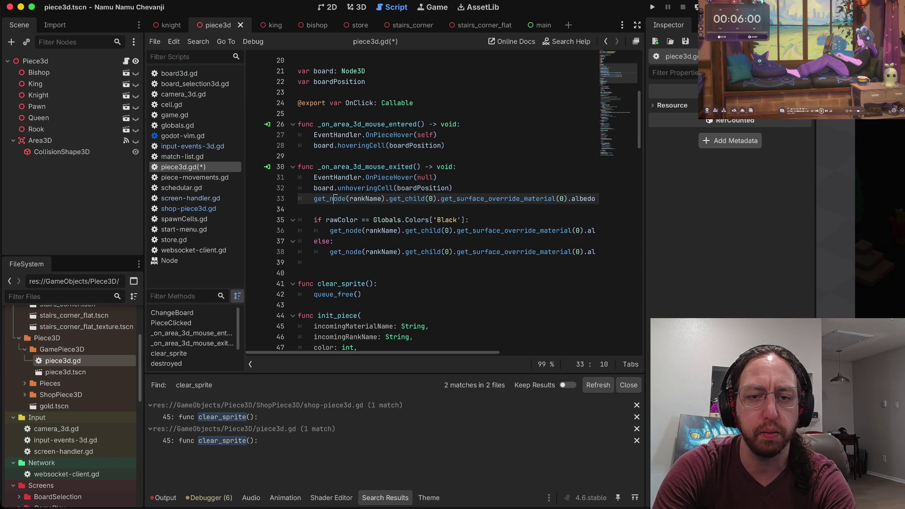
{"action": "key", "text": "d"}
{"action": "key", "text": "d"}
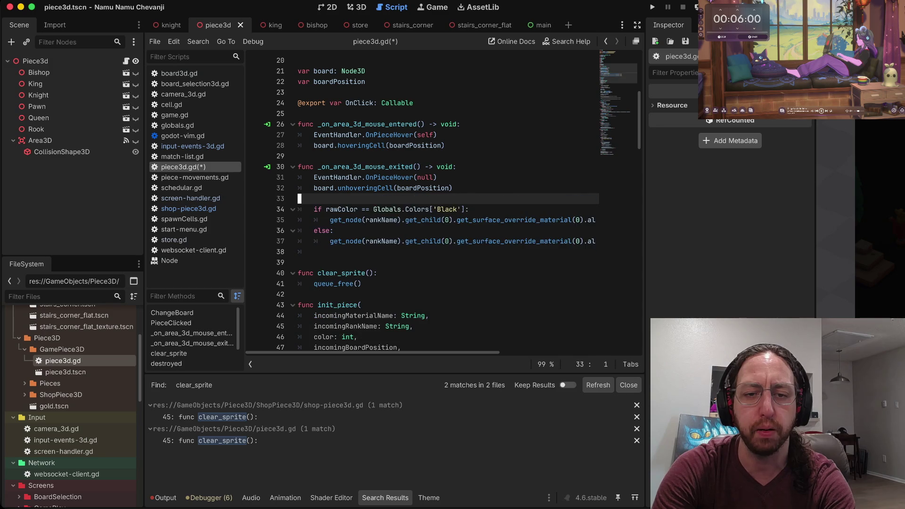
{"action": "key", "text": "d"}
{"action": "key", "text": "d"}
{"action": "key", "text": "w"}
{"action": "key", "text": "w"}
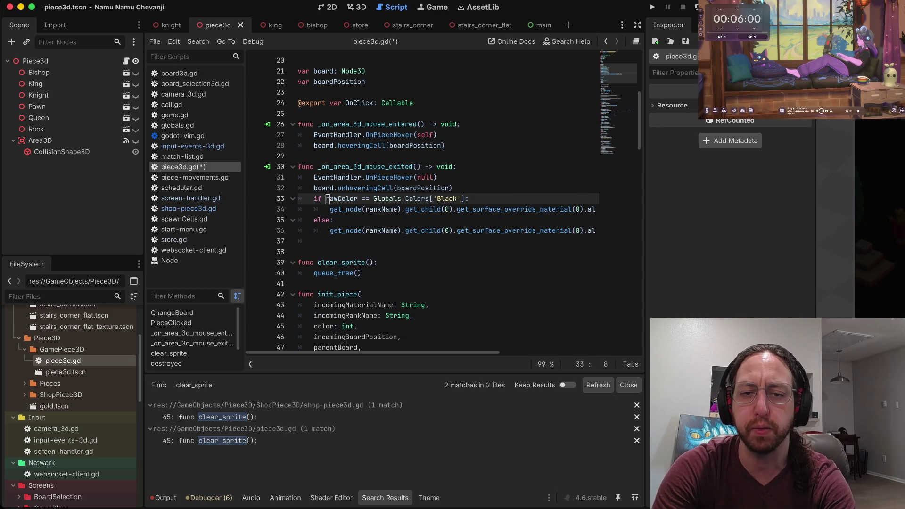
{"action": "key", "text": "d"}
{"action": "key", "text": "d"}
{"action": "key", "text": "d"}
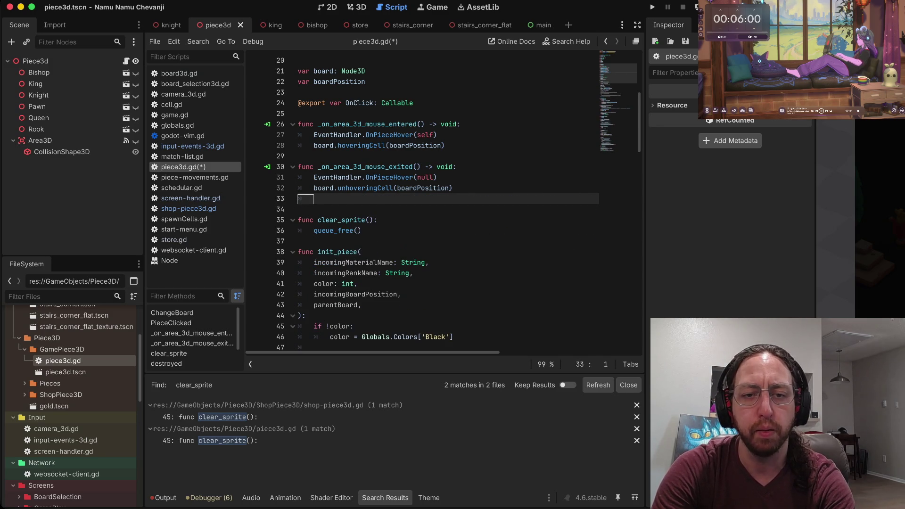
{"action": "key", "text": "d"}
{"action": "key", "text": "d"}
{"action": "key", "text": "ctrl+s"}
- Finish removing the leftover clear_sprite lines from piece3d.gd
{"action": "key", "text": "j"}
{"action": "key", "text": "d"}
{"action": "key", "text": "d"}
{"action": "key", "text": "d"}
{"action": "key", "text": "d"}
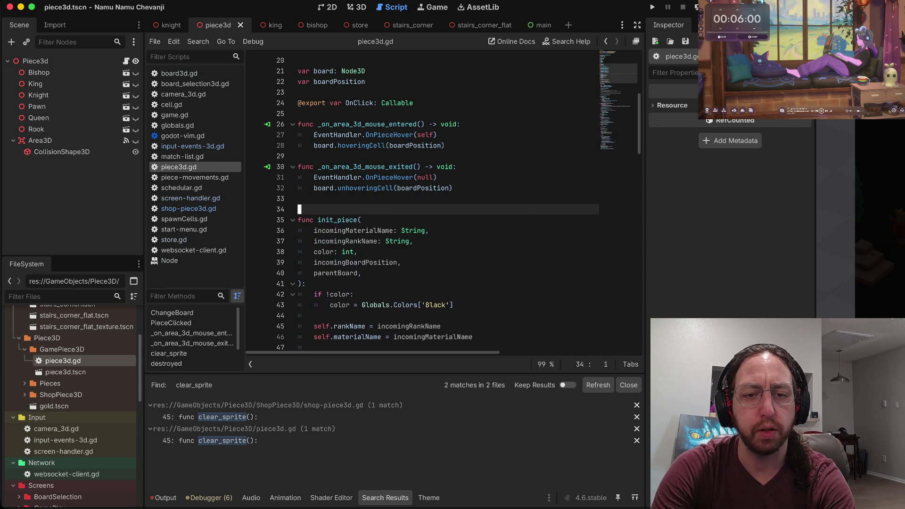
{"action": "key", "text": "d"}
{"action": "key", "text": "d"}
- Review the PieceClicked function and its #ff0 highlight lines
{"action": "key", "text": "j"}
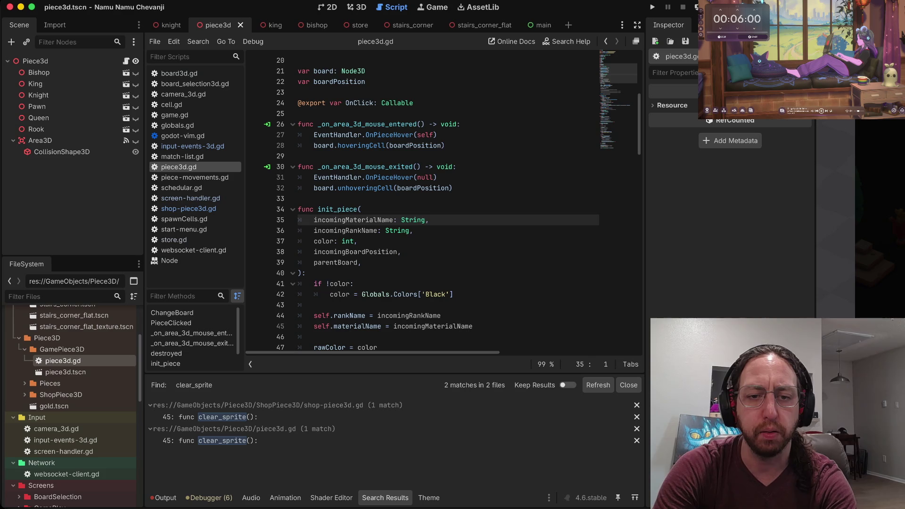
{"action": "key", "text": "j"}
{"action": "key", "text": "j"}
{"action": "key", "text": "ctrl+d"}
{"action": "key", "text": "ctrl+d"}
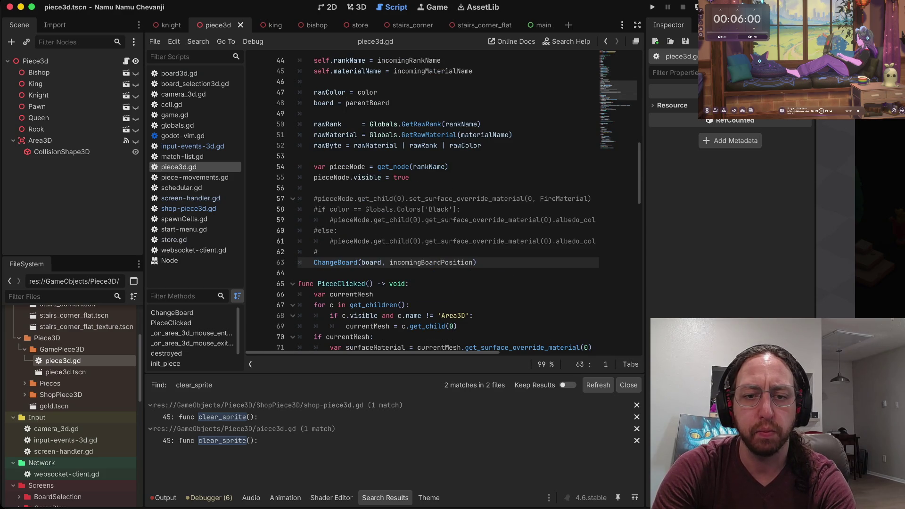
{"action": "key", "text": "ctrl+d"}
{"action": "key", "text": "k"}
{"action": "key", "text": "k"}
{"action": "key", "text": "k"}
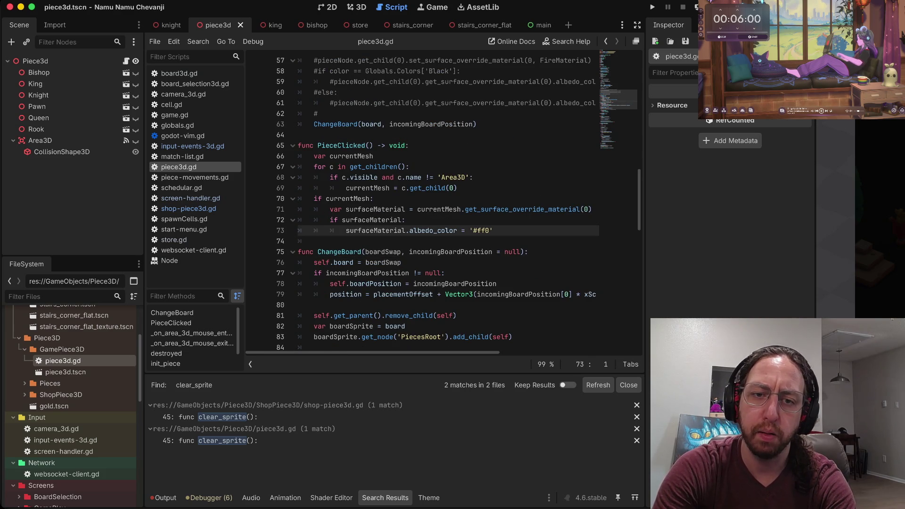
{"action": "key", "text": "k"}
{"action": "key", "text": "j"}
{"action": "key", "text": "j"}
{"action": "key", "text": "j"}
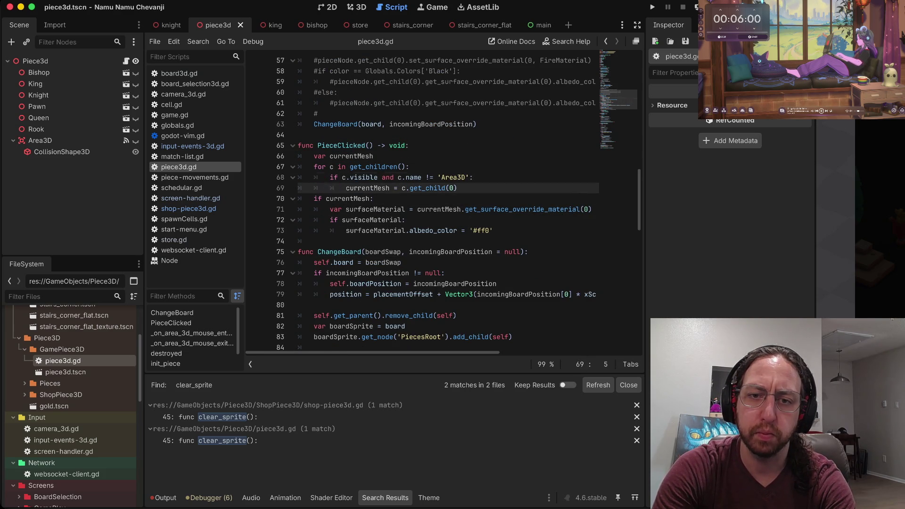
{"action": "key", "text": "j"}
{"action": "key", "text": "j"}
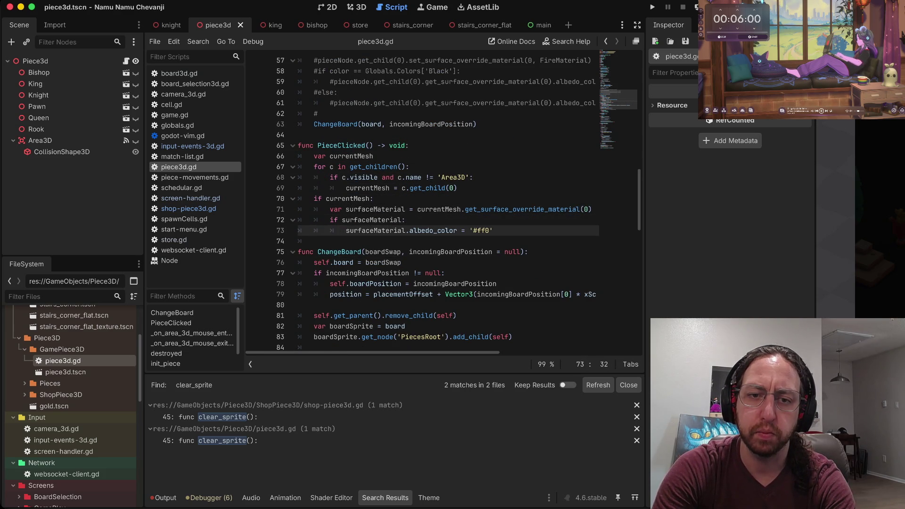
{"action": "key", "text": "k"}
{"action": "key", "text": "k"}
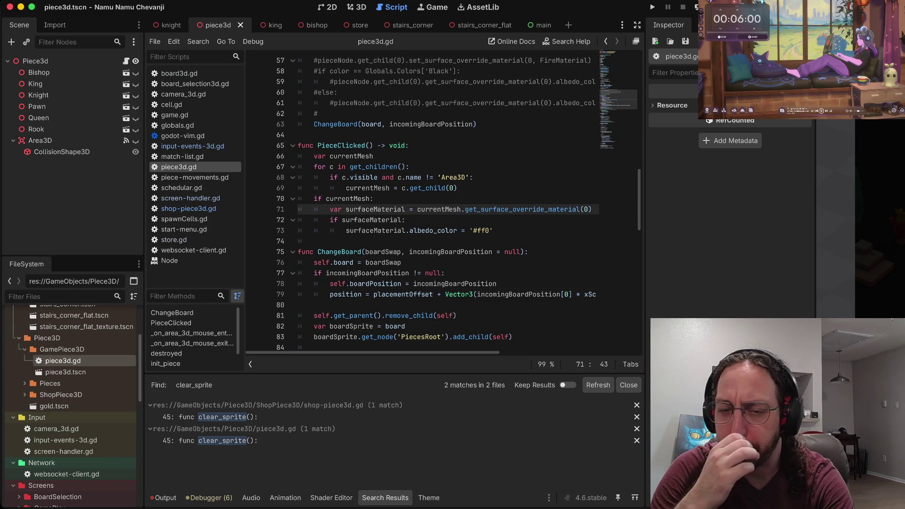
{"action": "key", "text": "j"}
{"action": "key", "text": "j"}
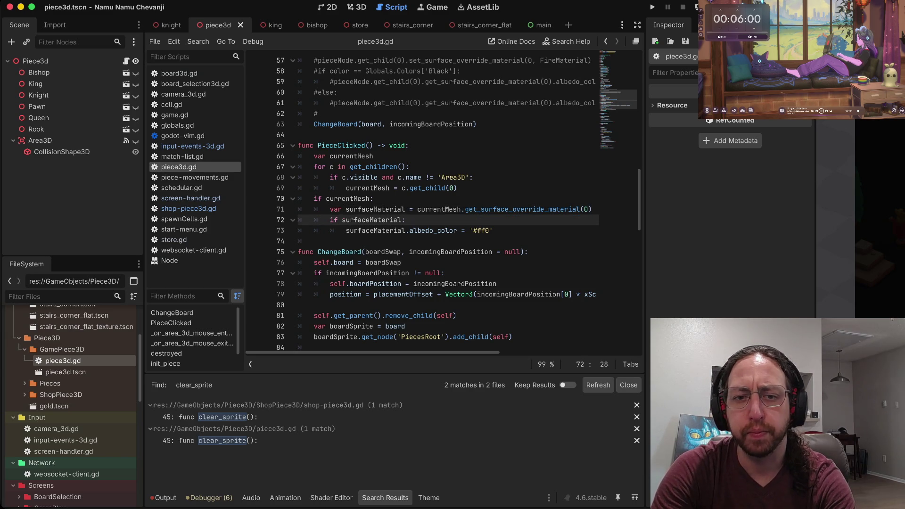
{"action": "key", "text": "k"}
{"action": "key", "text": "k"}
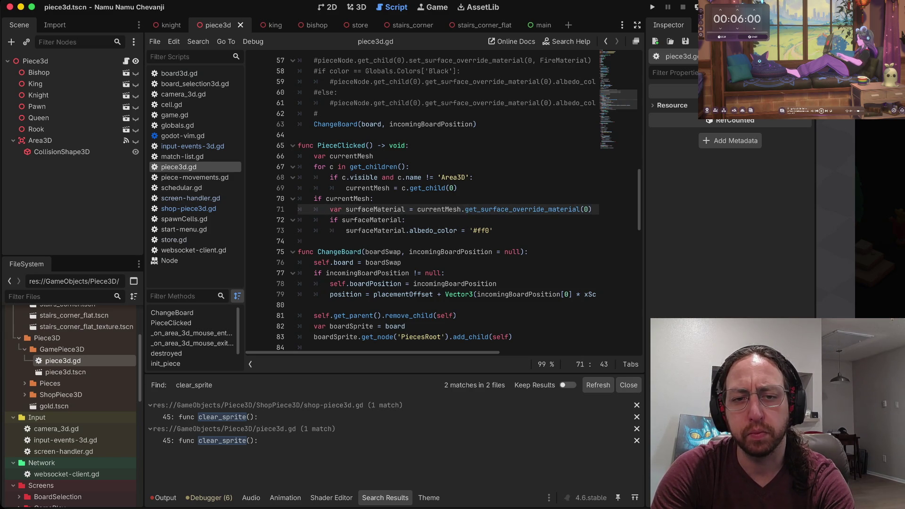
{"action": "key", "text": "k"}
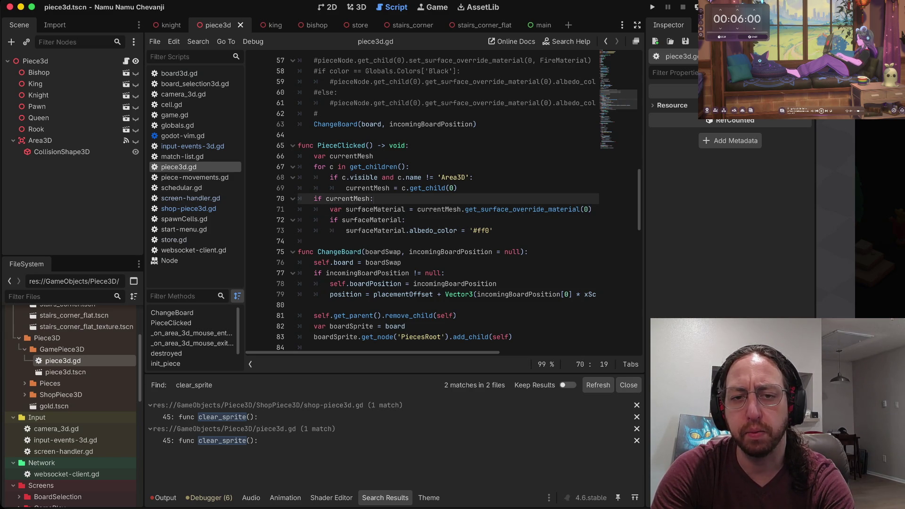
{"action": "key", "text": "k"}
{"action": "key", "text": "k"}
{"action": "key", "text": "k"}
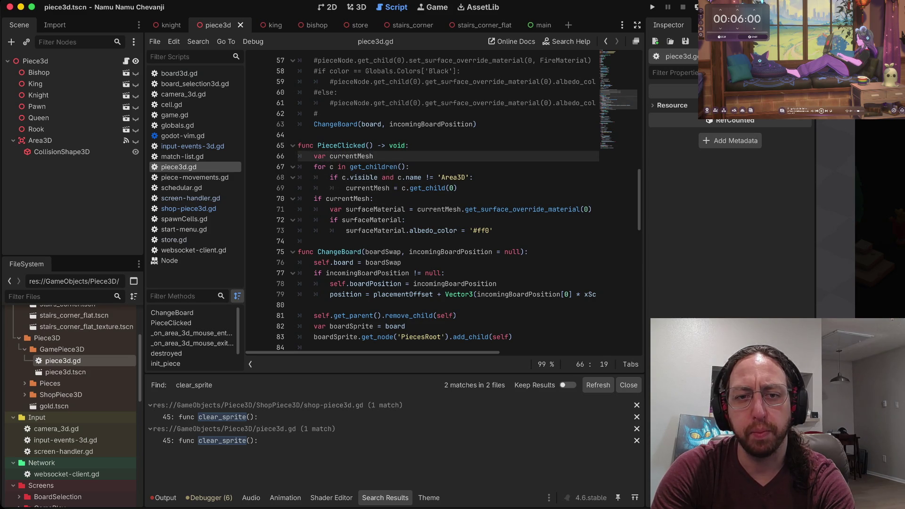
- Step through the child mesh loop, ChangeBoard and destroyed down to update_sprite
{"action": "left_click", "coordinate": [332, 167]}
{"action": "key", "text": "j"}
{"action": "key", "text": "j"}
{"action": "key", "text": "j"}
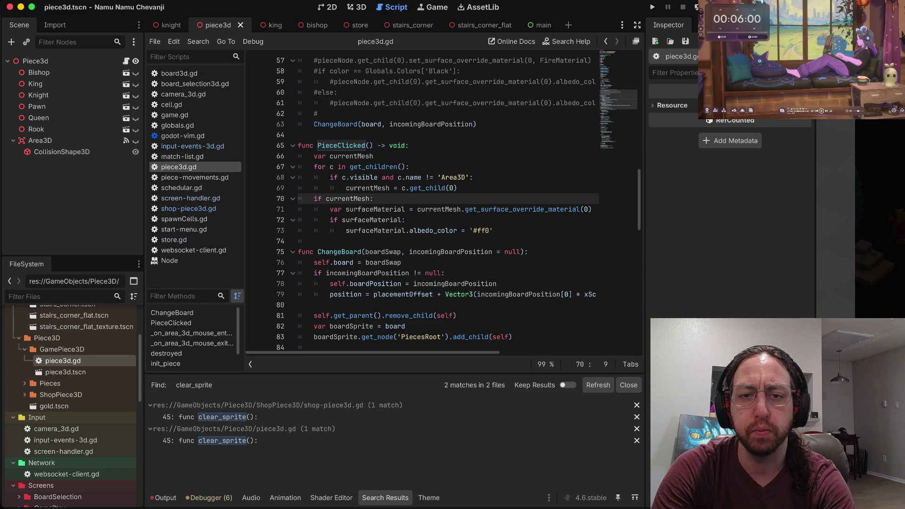
{"action": "key", "text": "k"}
{"action": "key", "text": "j"}
{"action": "key", "text": "j"}
{"action": "key", "text": "j"}
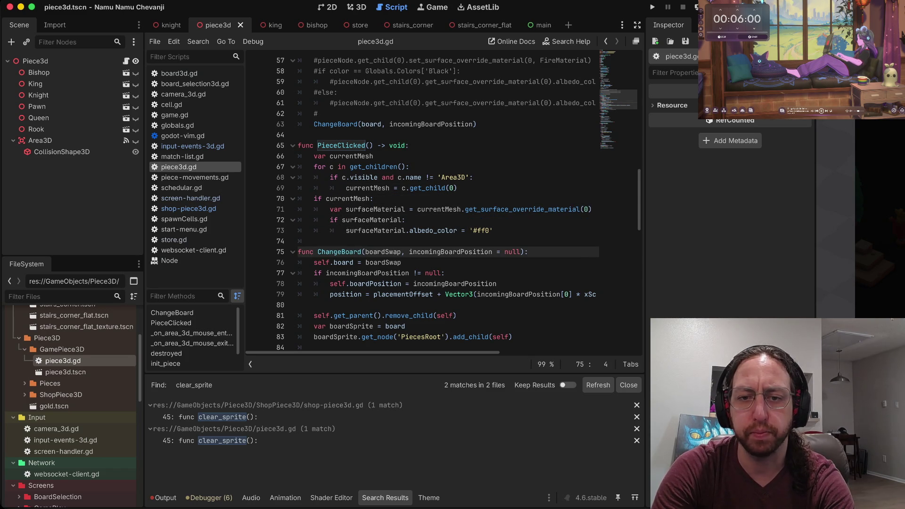
{"action": "key", "text": "j"}
{"action": "key", "text": "j"}
{"action": "key", "text": "j"}
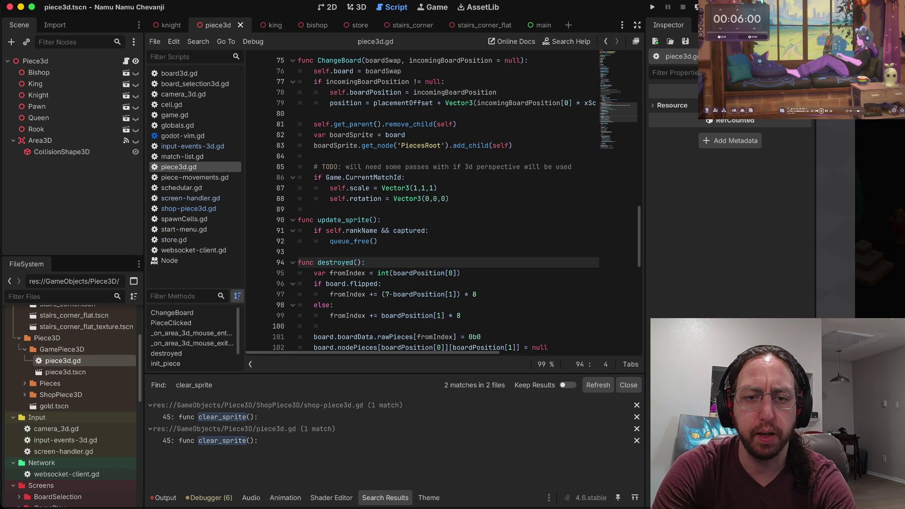
{"action": "key", "text": "k"}
{"action": "key", "text": "k"}
{"action": "key", "text": "k"}
{"action": "key", "text": "0"}
{"action": "key", "text": "j"}
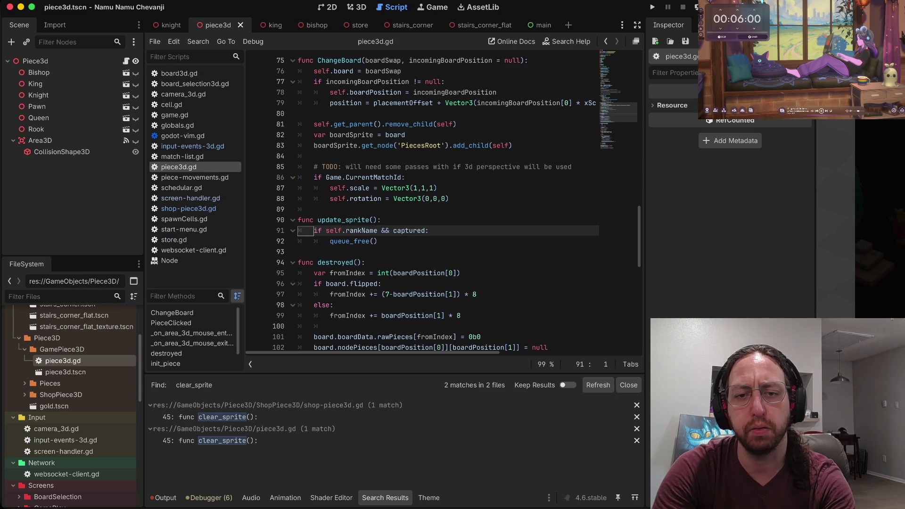
- Find 'update_sprite' across the project, then delete update_sprite from piece3d.gd and save
{"action": "key", "text": "ctrl+shift+f"}
{"action": "type", "text": "update_sprite"}
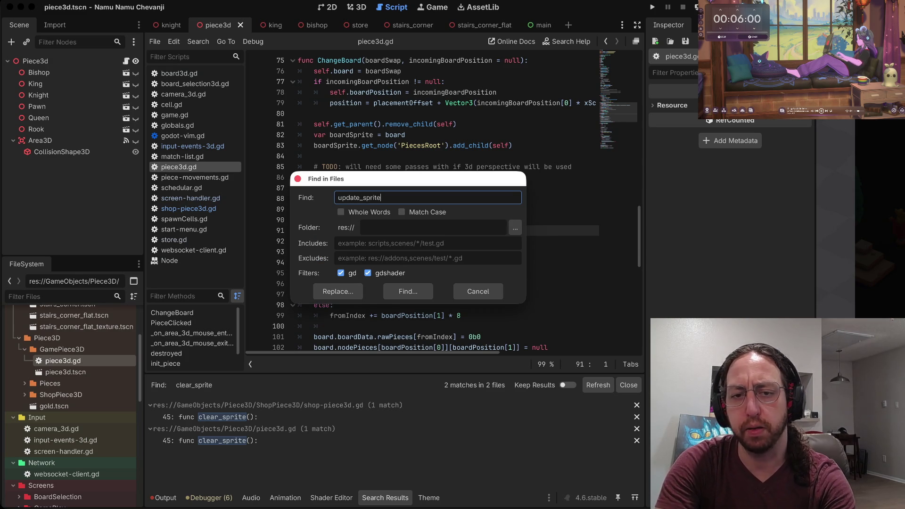
{"action": "key", "text": "Return"}
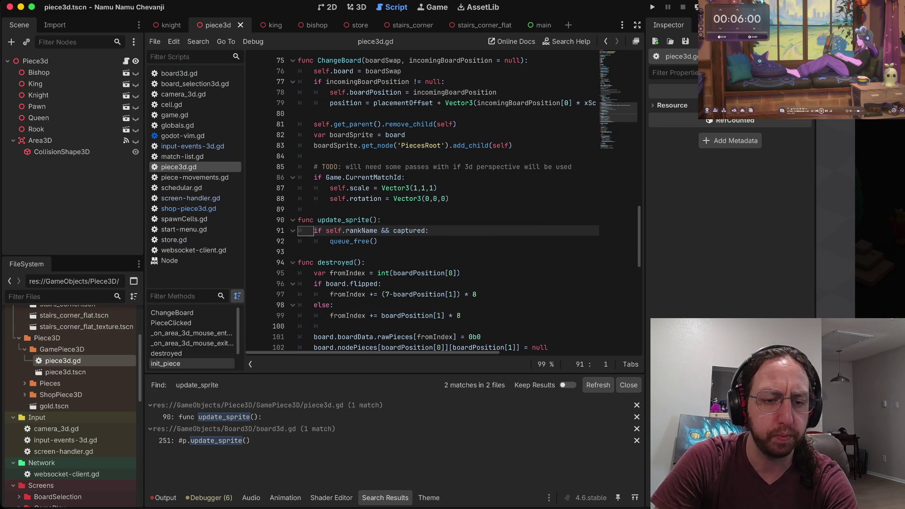
{"action": "key", "text": "Down"}
{"action": "key", "text": "Down"}
{"action": "key", "text": "Down"}
{"action": "key", "text": "Up"}
{"action": "key", "text": "Up"}
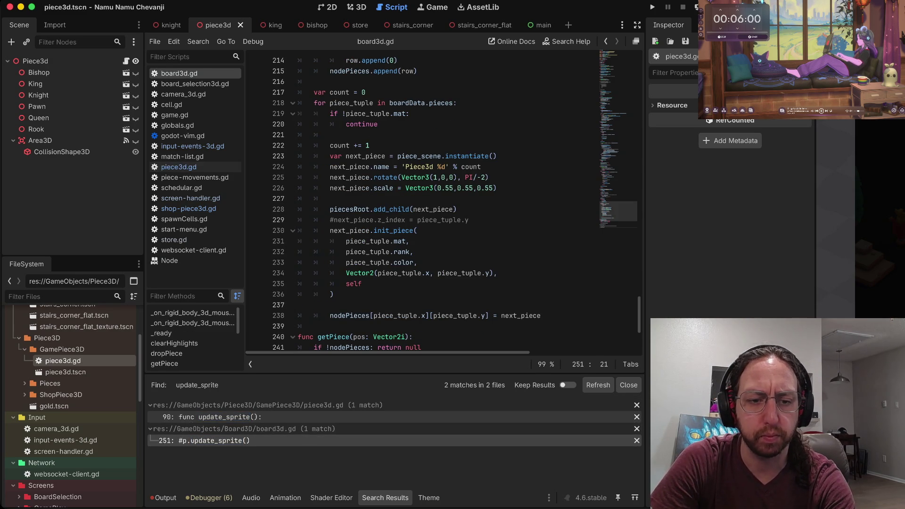
{"action": "key", "text": "d"}
{"action": "key", "text": "d"}
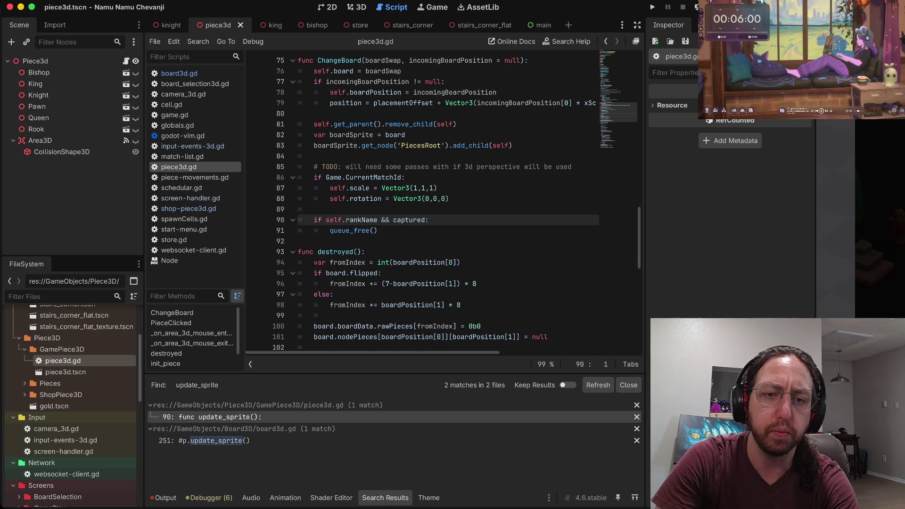
{"action": "key", "text": "d"}
{"action": "key", "text": "d"}
{"action": "key", "text": "d"}
{"action": "key", "text": "d"}
{"action": "key", "text": "ctrl+s"}
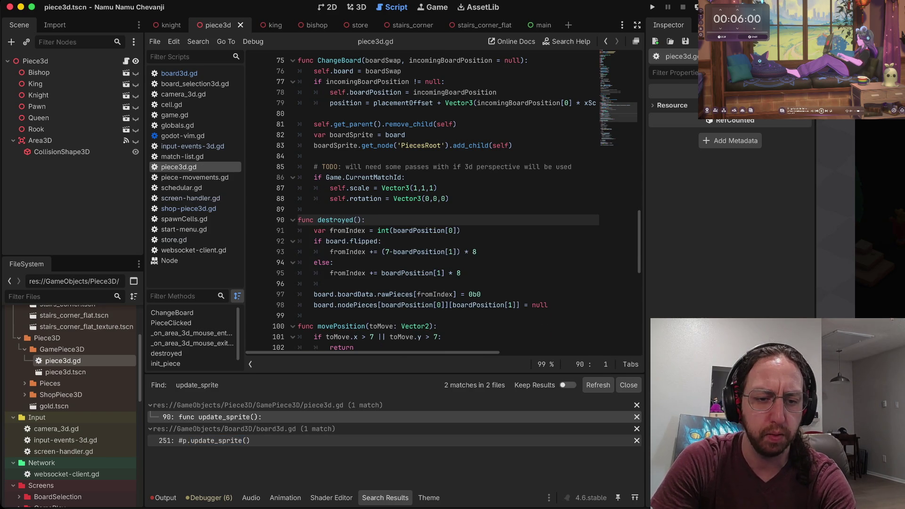
{"action": "key", "text": "Down"}
{"action": "key", "text": "Down"}
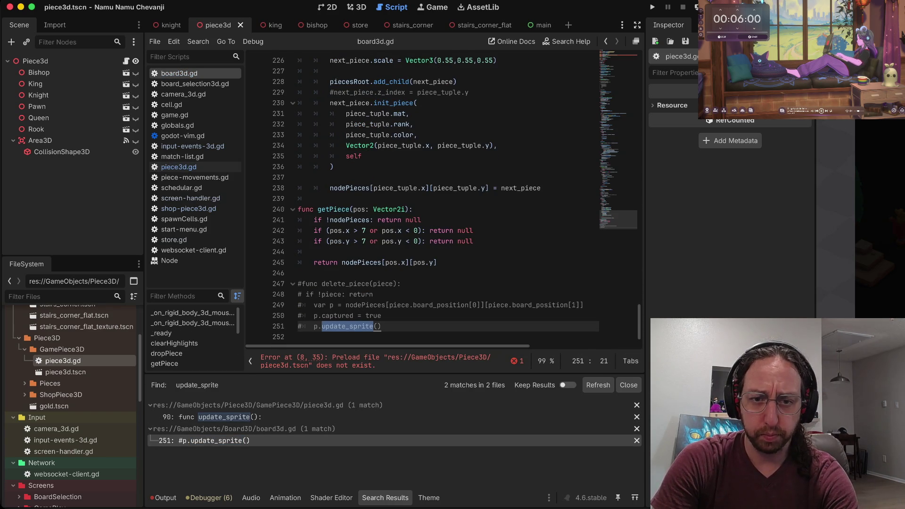